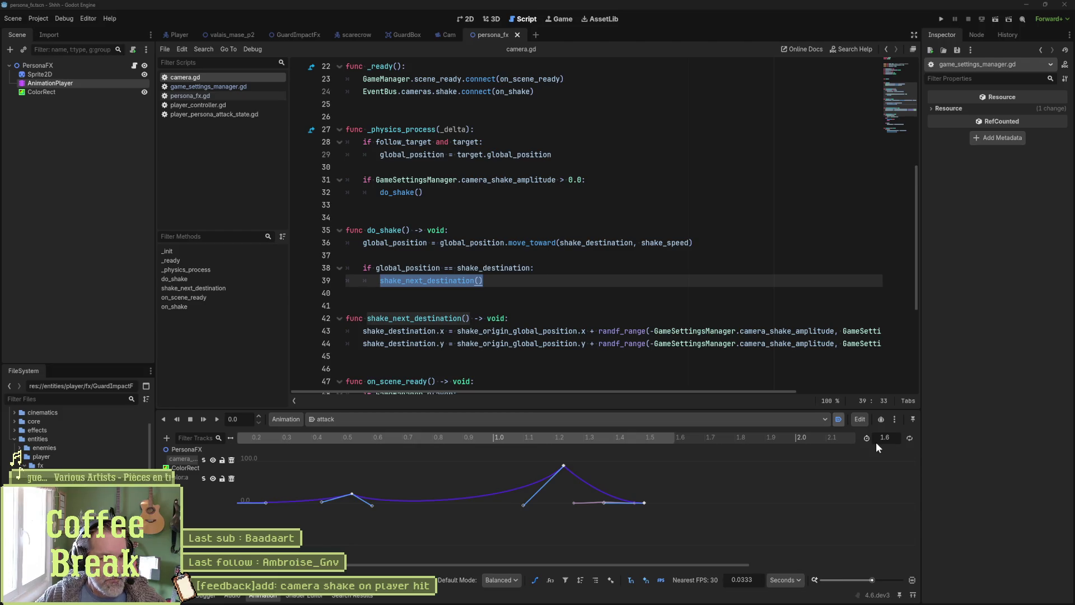
- Inspect the do_shake call and the camera_shake_amplitude reference on line 31 in _physics_process
left_click(638, 313)
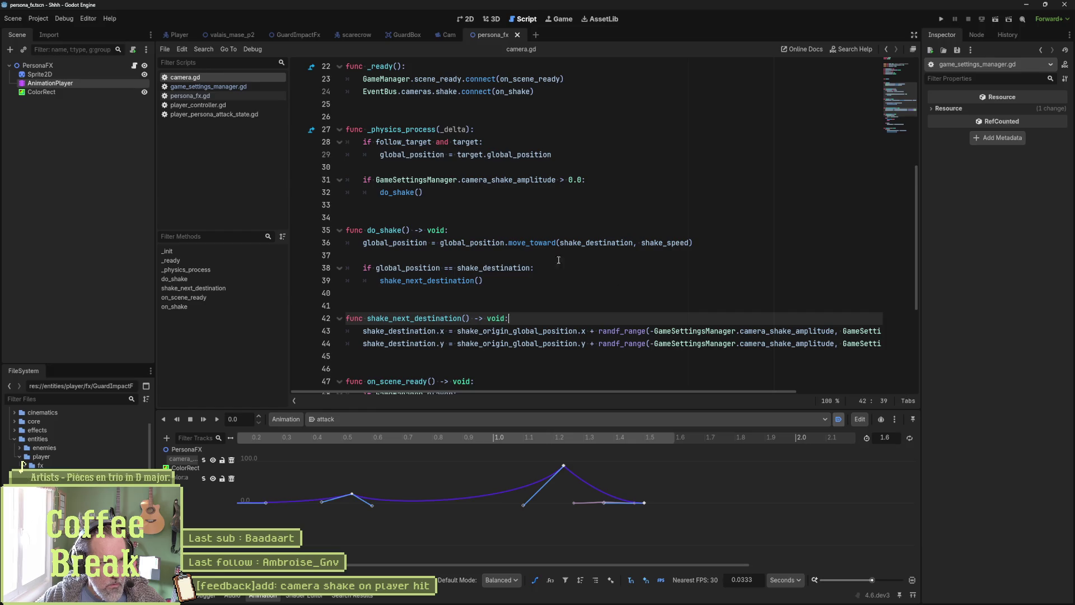
scroll(559, 260, "up", 2)
left_click(425, 205)
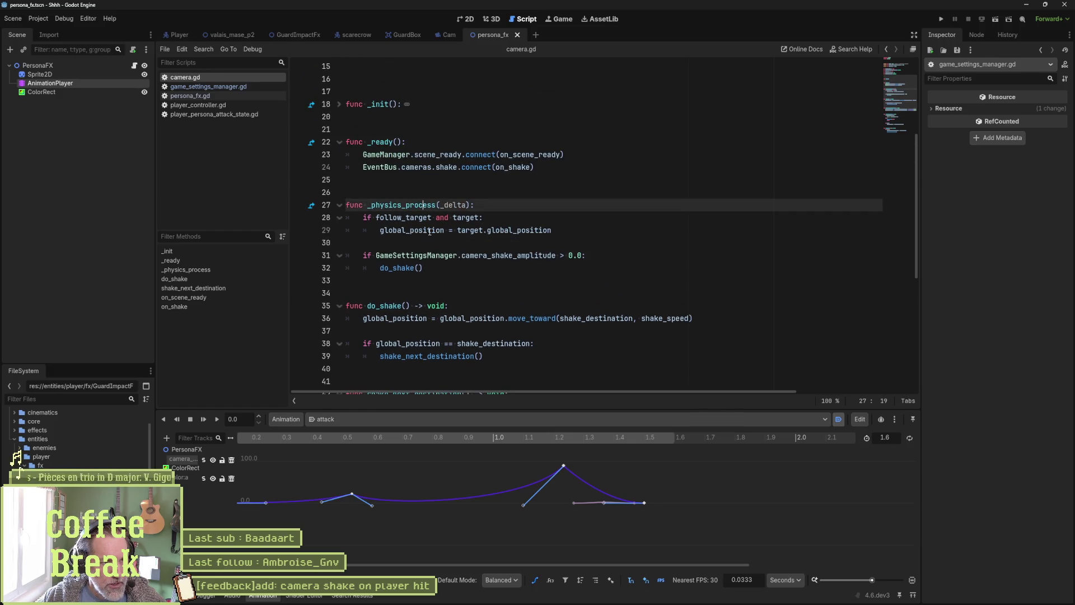
left_click(405, 267)
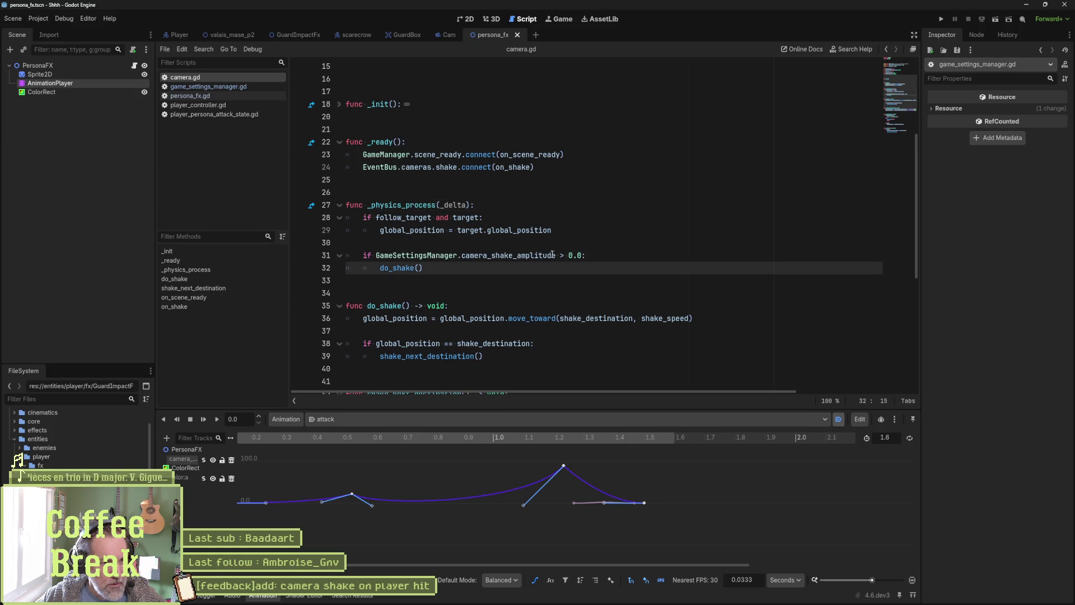
left_click_drag(556, 255, 464, 257)
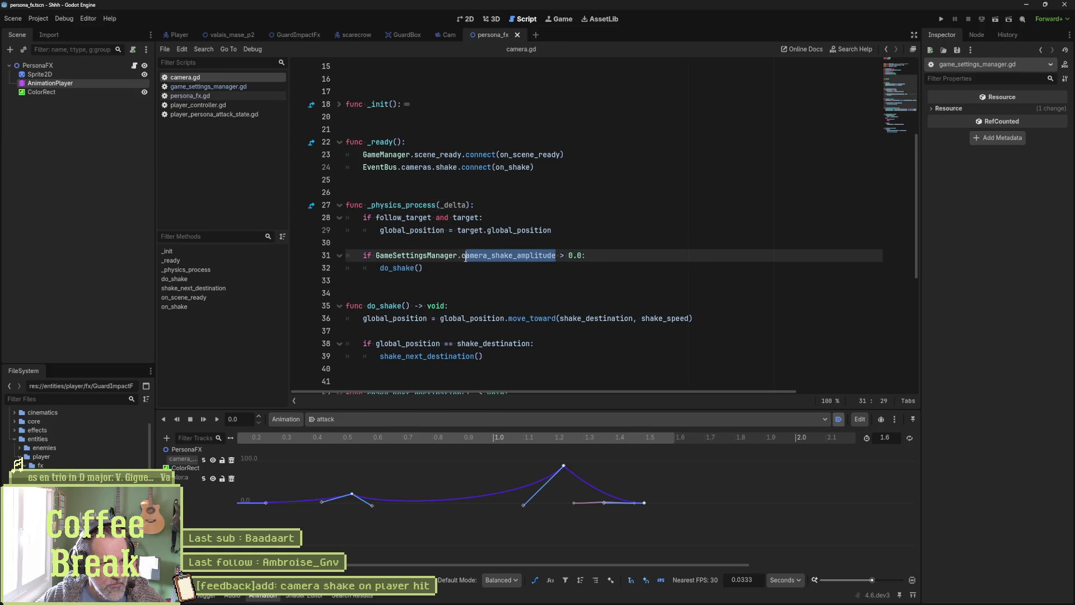
scroll(429, 273, "down", 1)
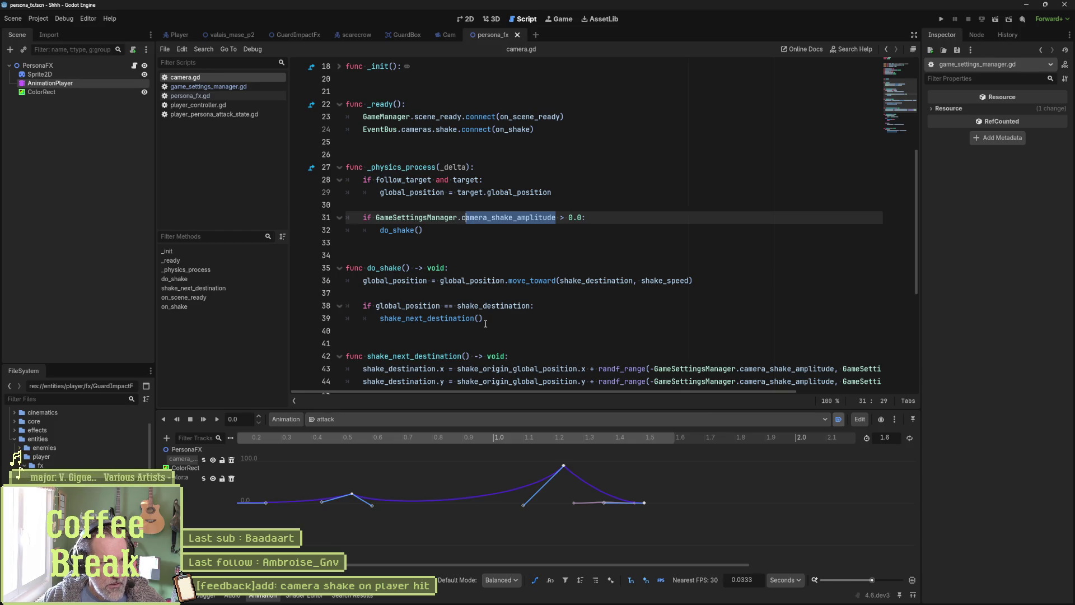
mouse_move(493, 303)
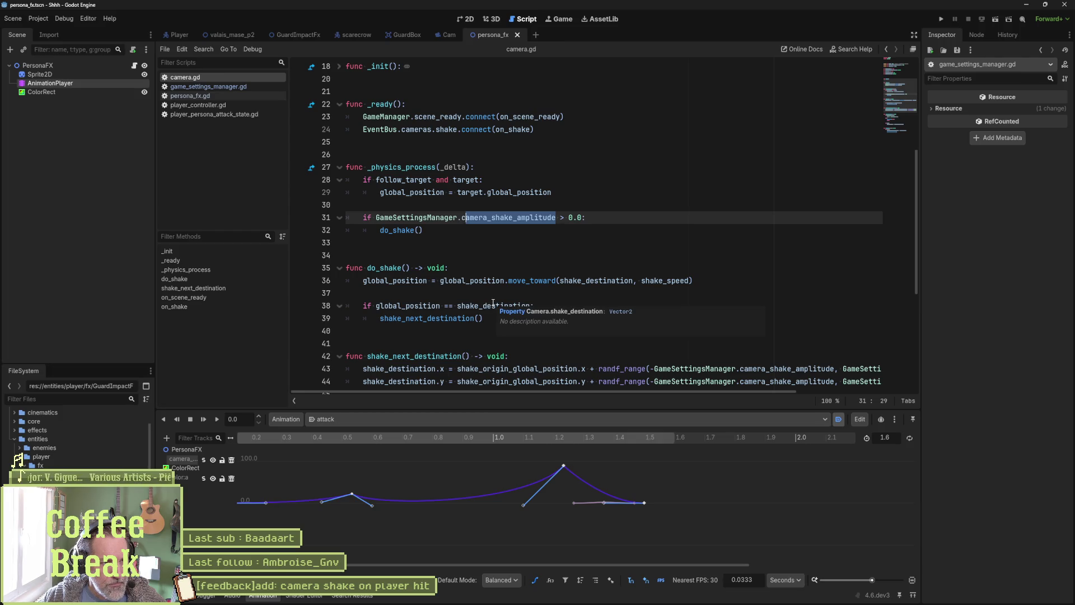
scroll(494, 305, "up", 5)
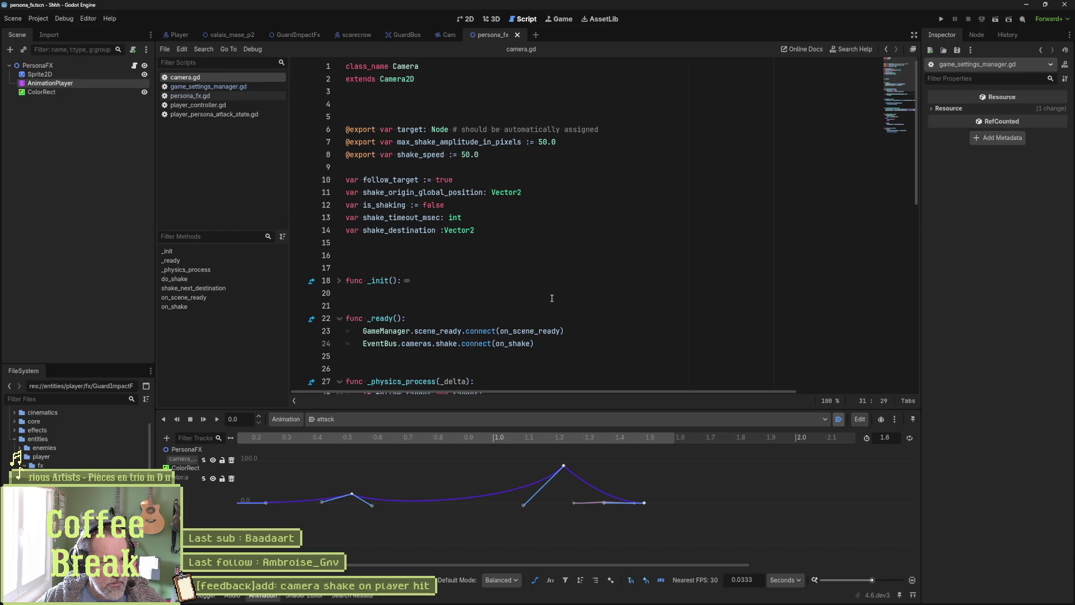
- Jump to the on_shake function definition and look over its _active: bool parameter and if block
double_click(512, 345)
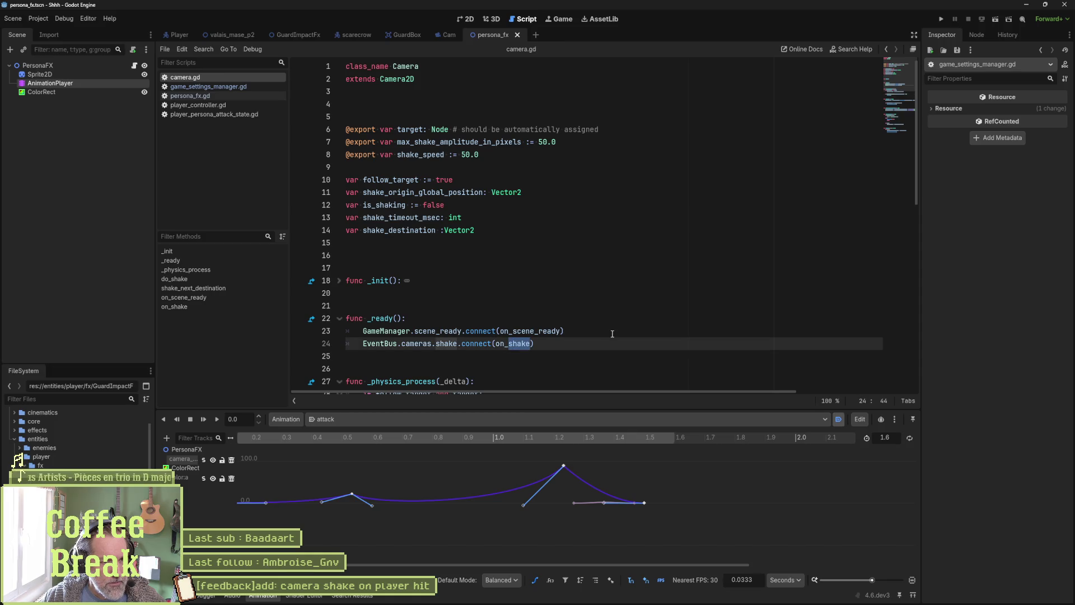
left_click(516, 343, "ctrl")
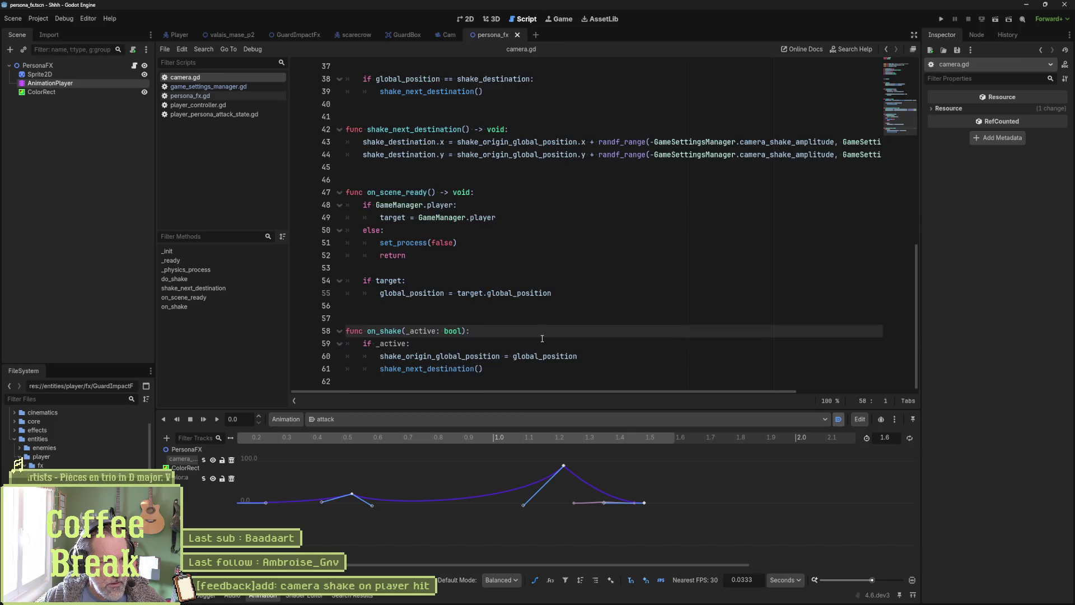
mouse_move(482, 368)
left_mouse_down()
mouse_move(471, 357)
mouse_move(346, 343)
left_mouse_up()
left_click(381, 331)
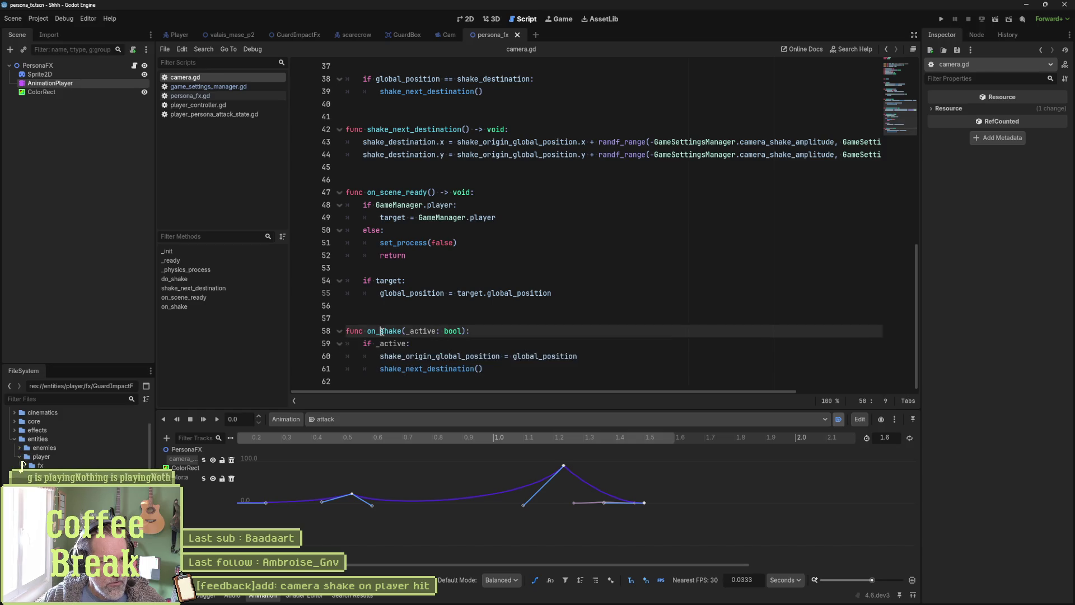
left_click_drag(406, 331, 459, 331)
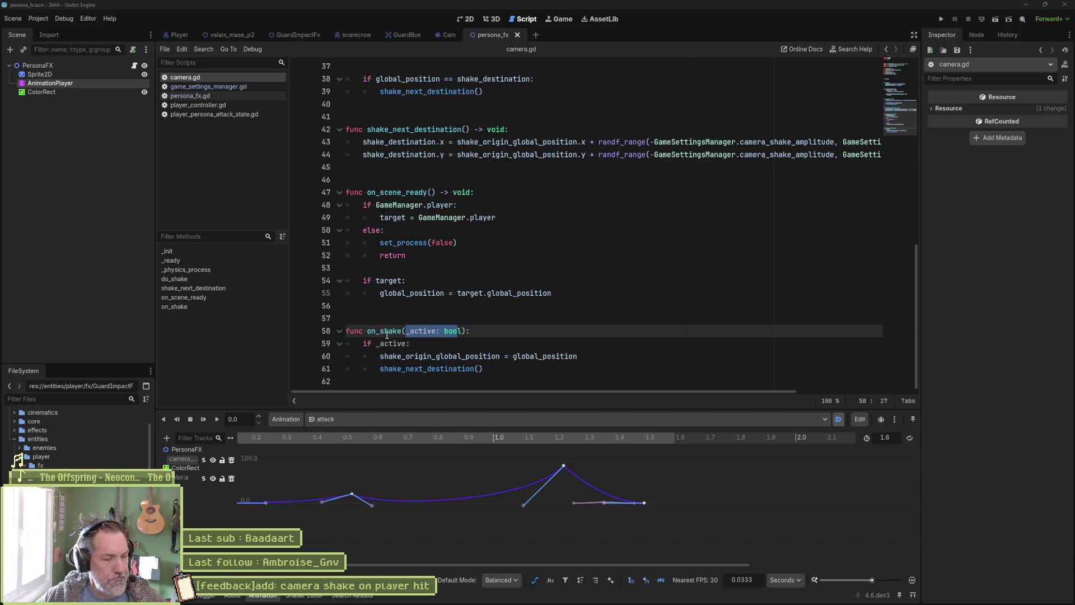
scroll(421, 297, "up", 6)
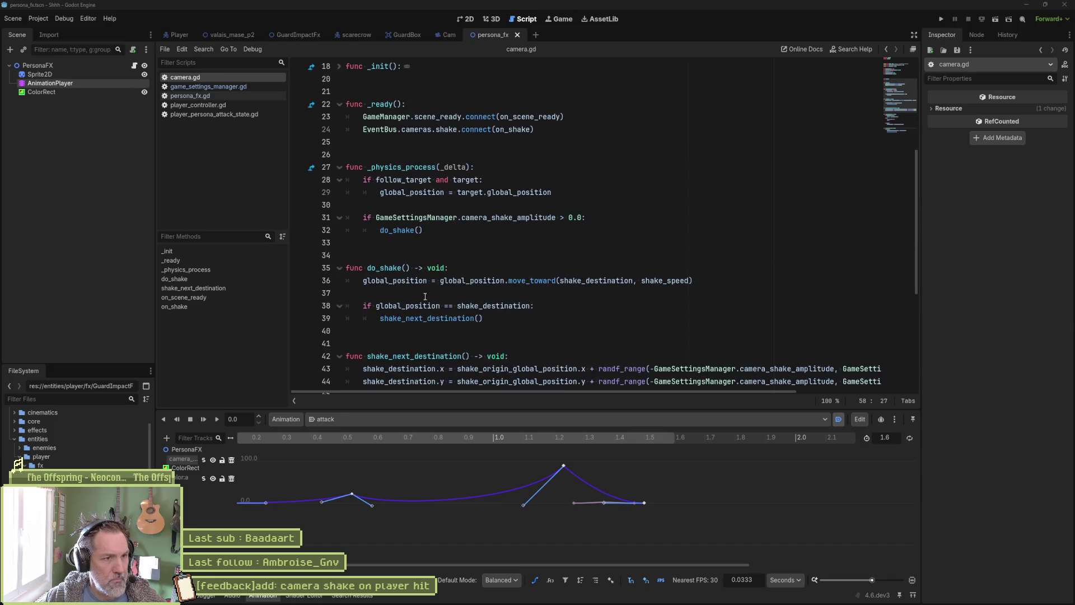
- From the 'shake' search results, comment out both EventBus shake emit lines in game_settings_manager.gd
left_click(352, 595)
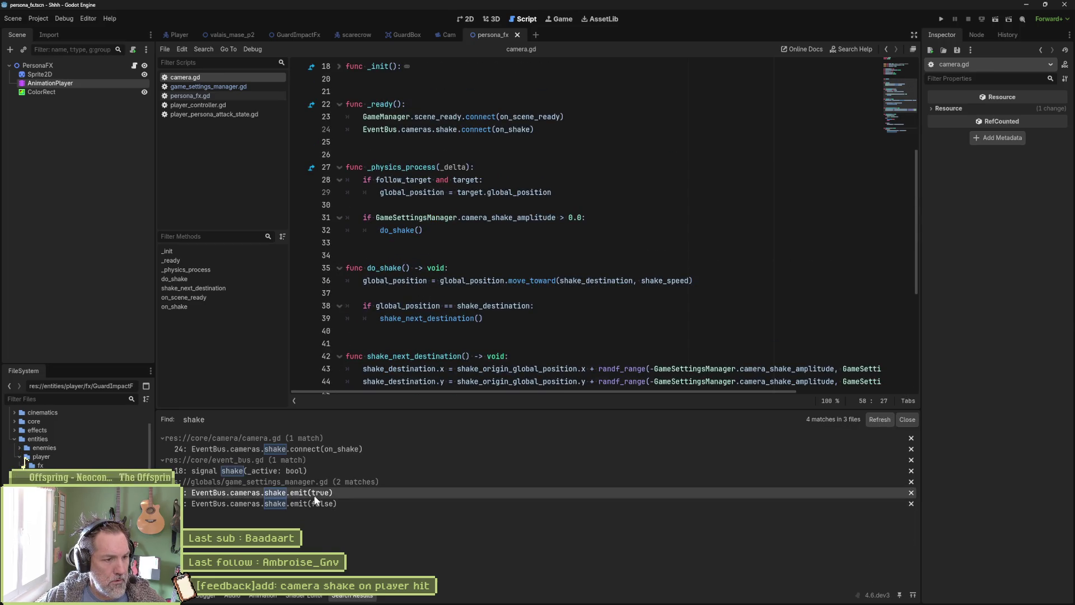
left_click(315, 495)
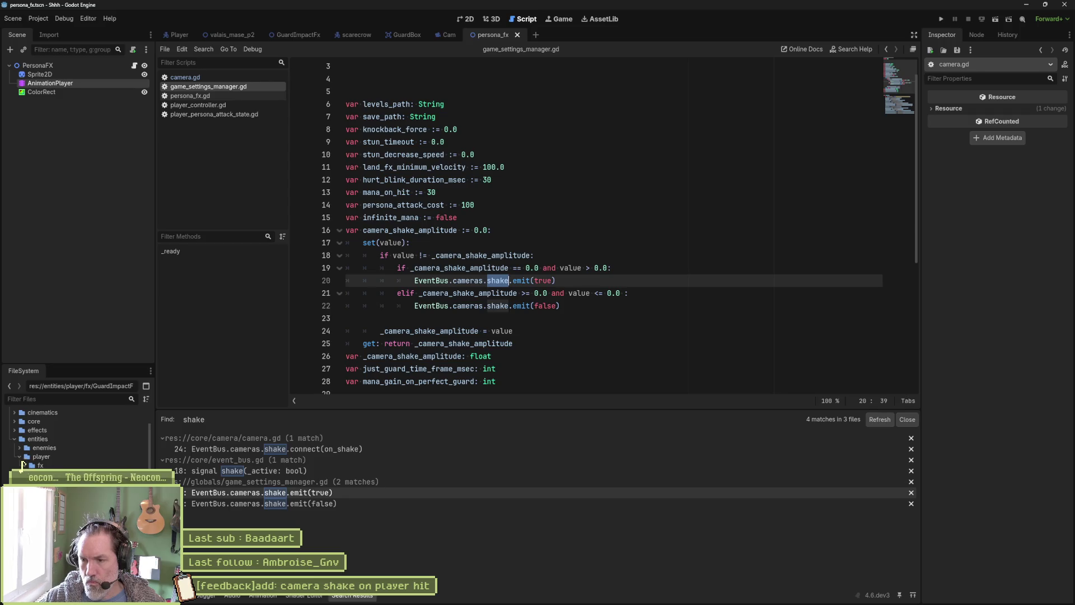
left_click(592, 306)
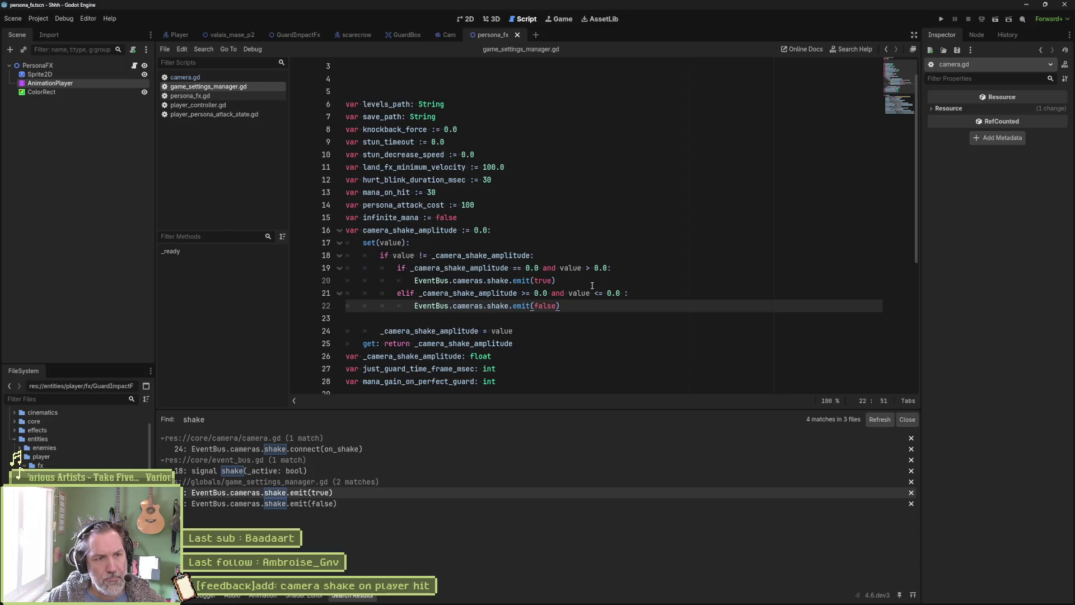
left_click(418, 282)
type("#")
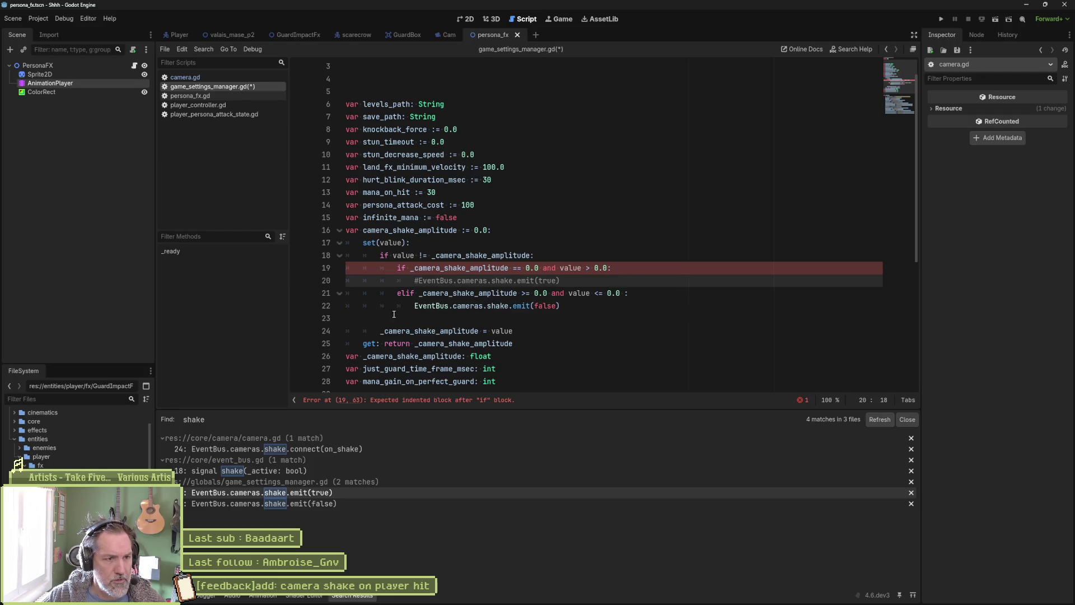
left_click(415, 305)
type("#")
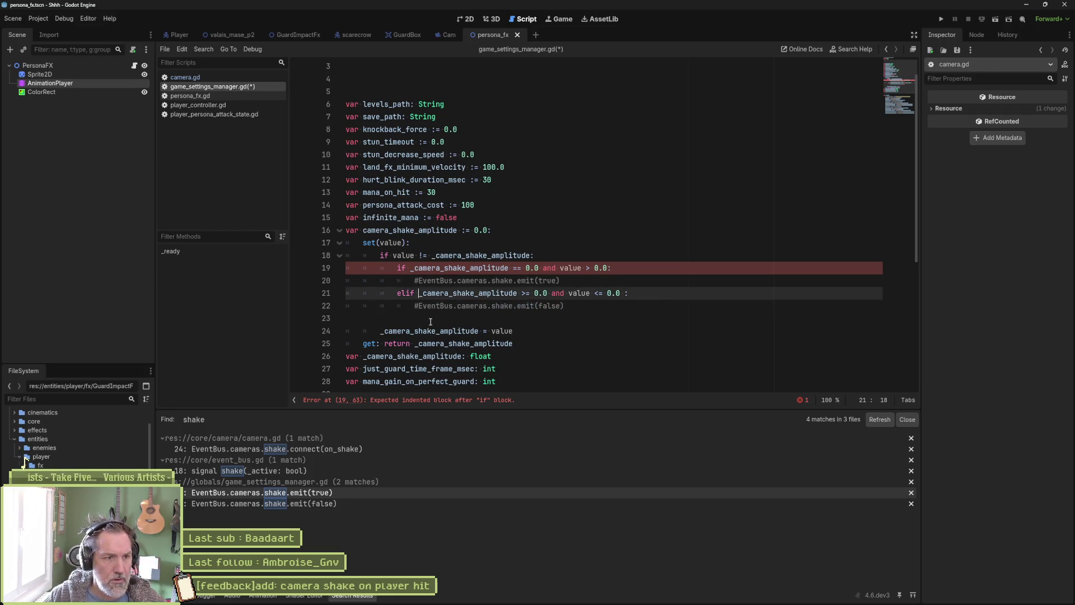
- Add a pass line under each commented emit(true) and emit(false) call and save the script
key("Up")
key("Up")
key("End")
key("Return")
type("pass")
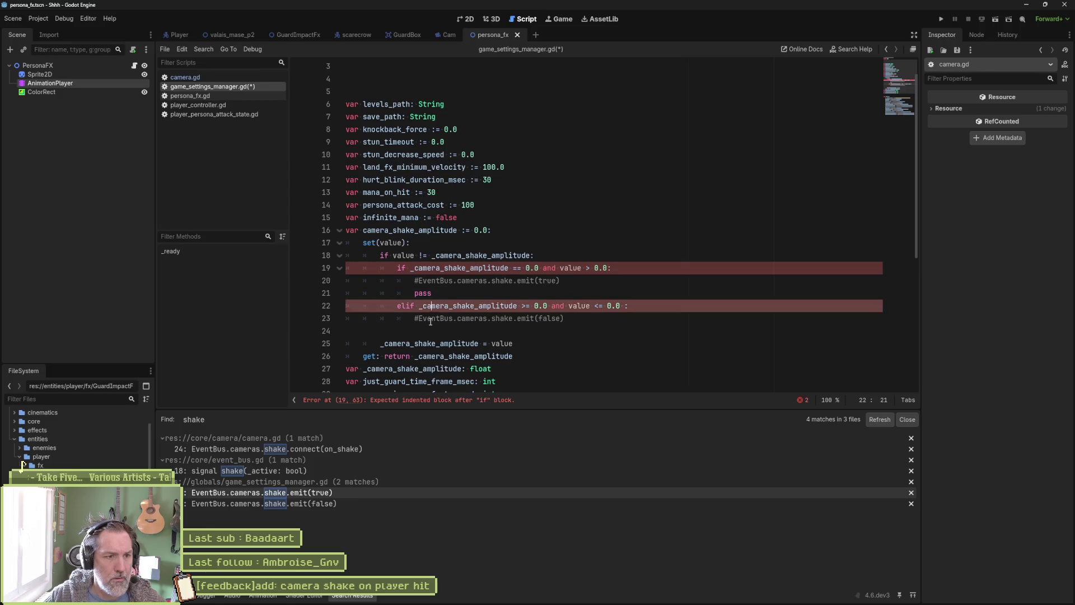
left_click(431, 319)
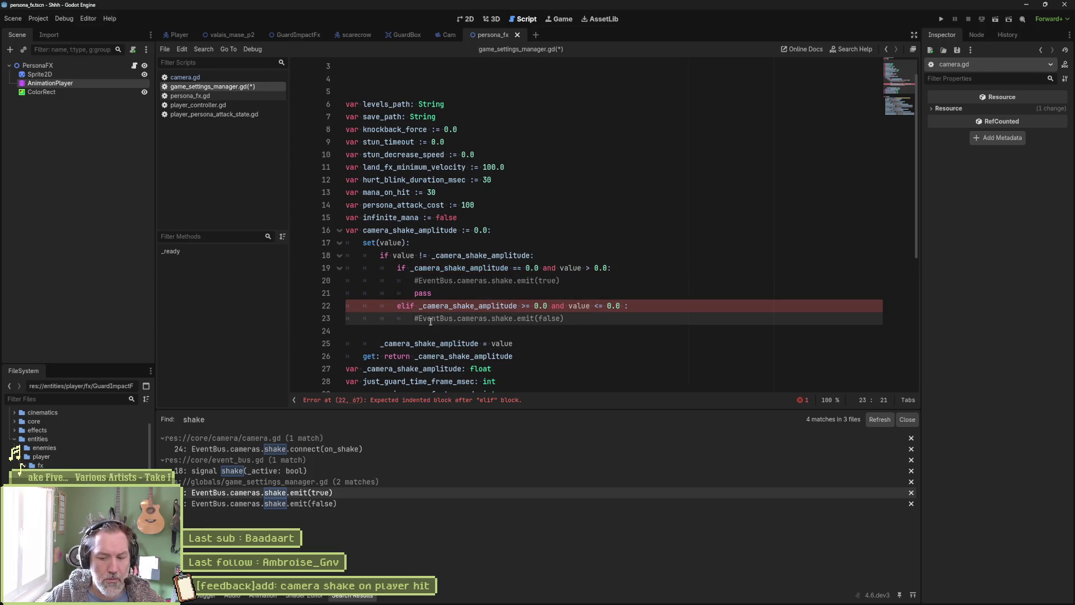
key("End")
key("Return")
type("pass")
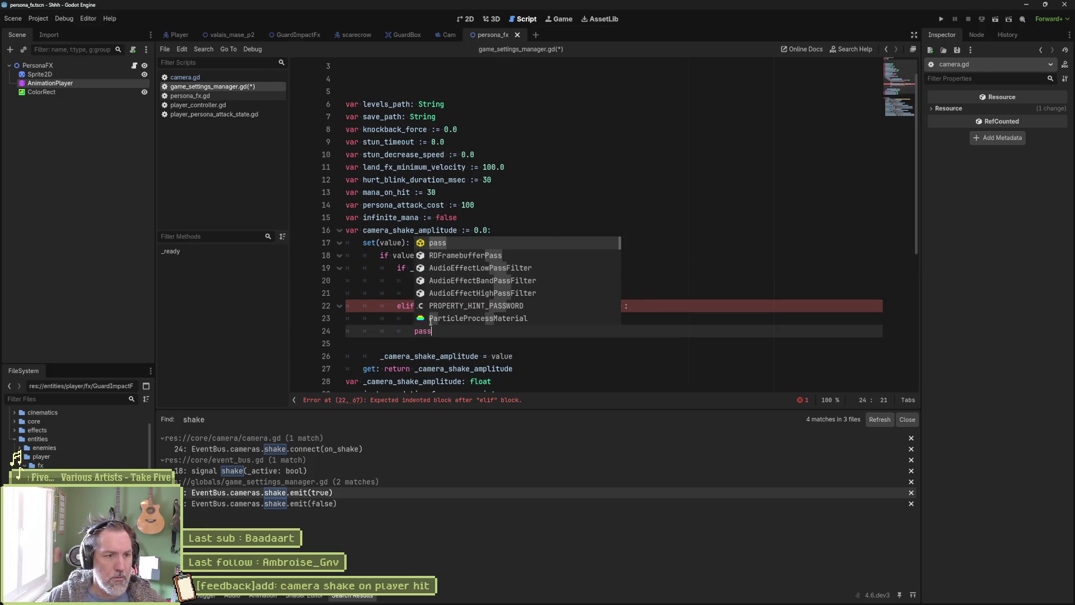
key("ctrl+s")
left_click(458, 292)
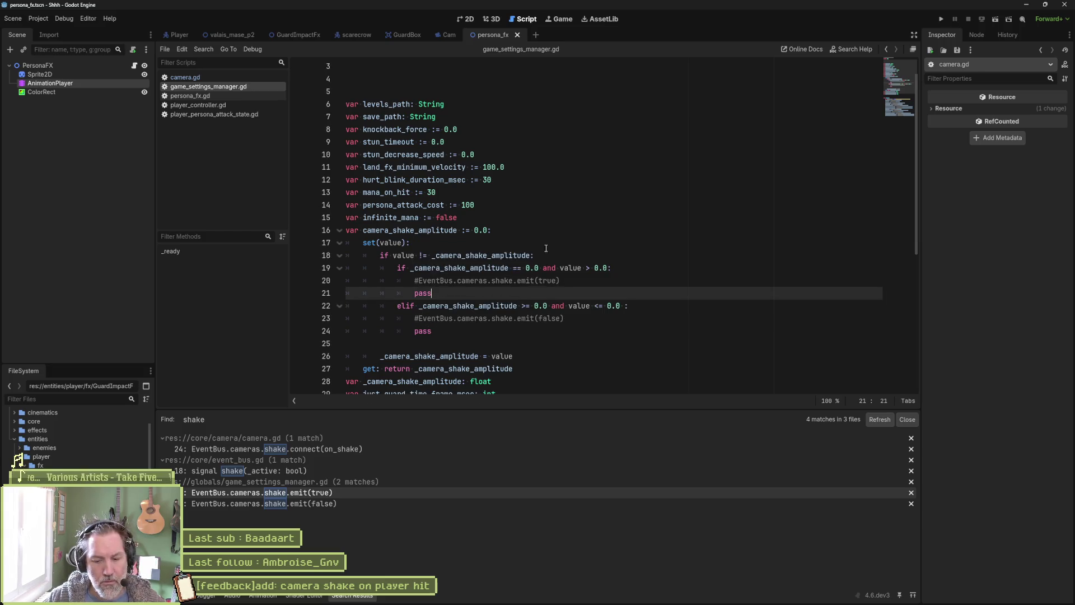
left_click(227, 34)
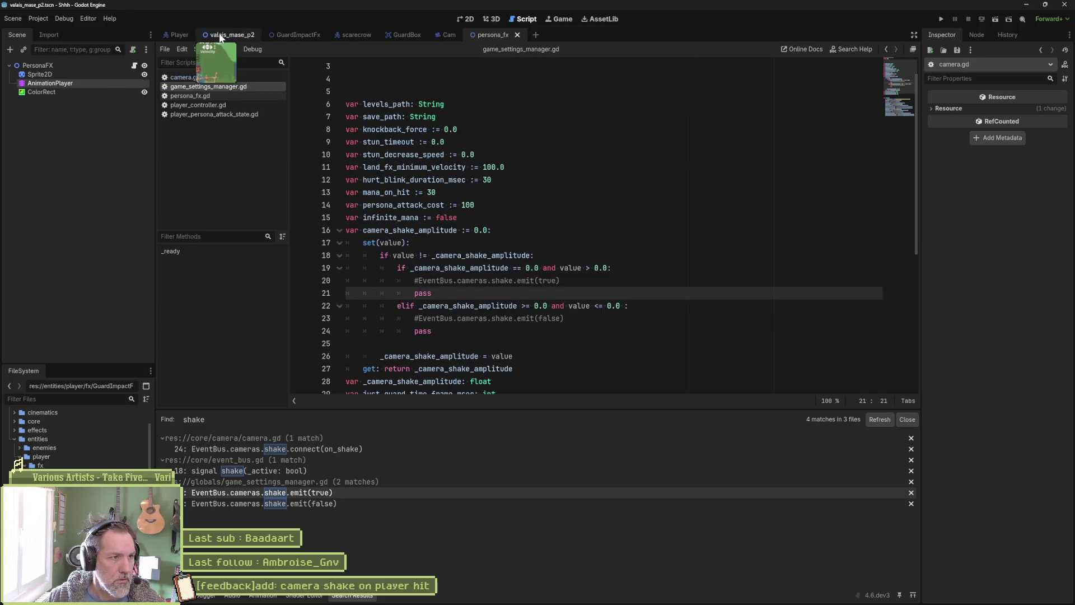
- Enable Infinite Mana in game_settings.tres, save, then playtest the valais_mase_p2 level and stop it
left_click(92, 91)
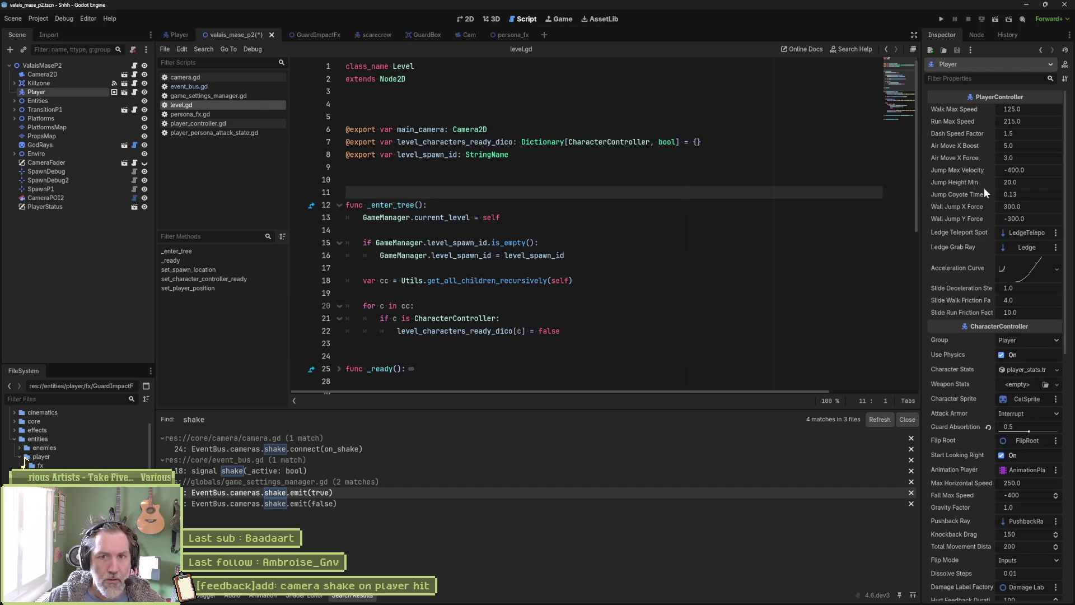
scroll(90, 446, "up", 3)
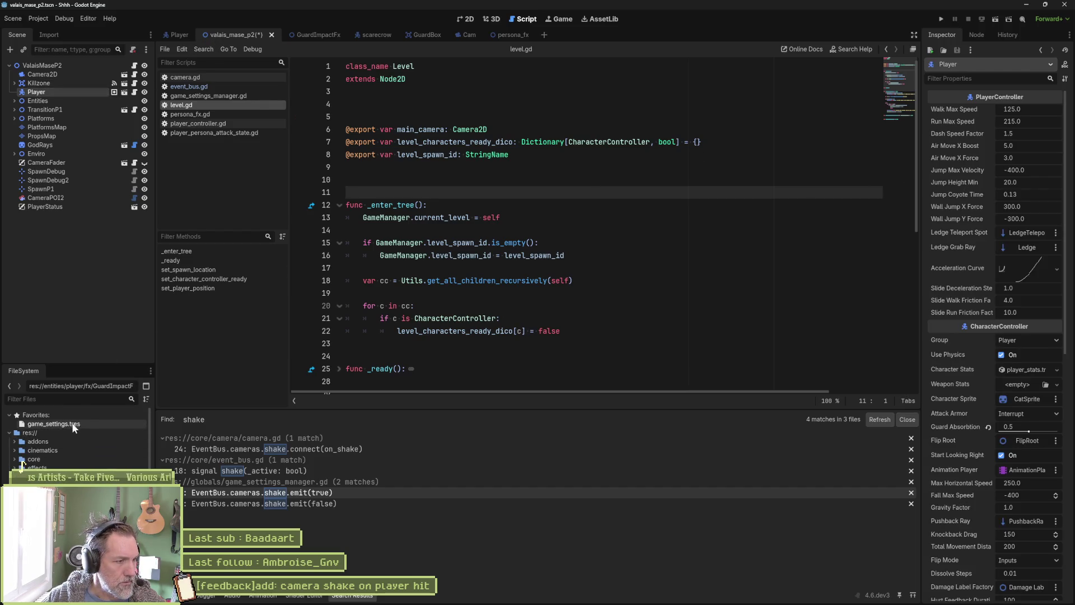
left_click(56, 424)
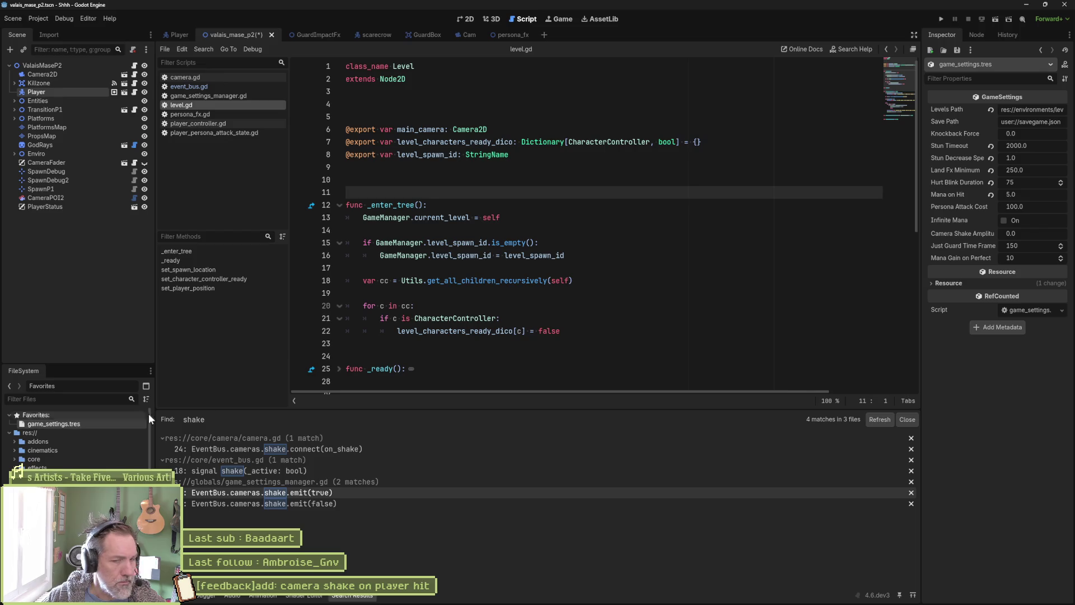
left_click(1004, 221)
left_click(699, 267)
key("ctrl+s")
key("F6")
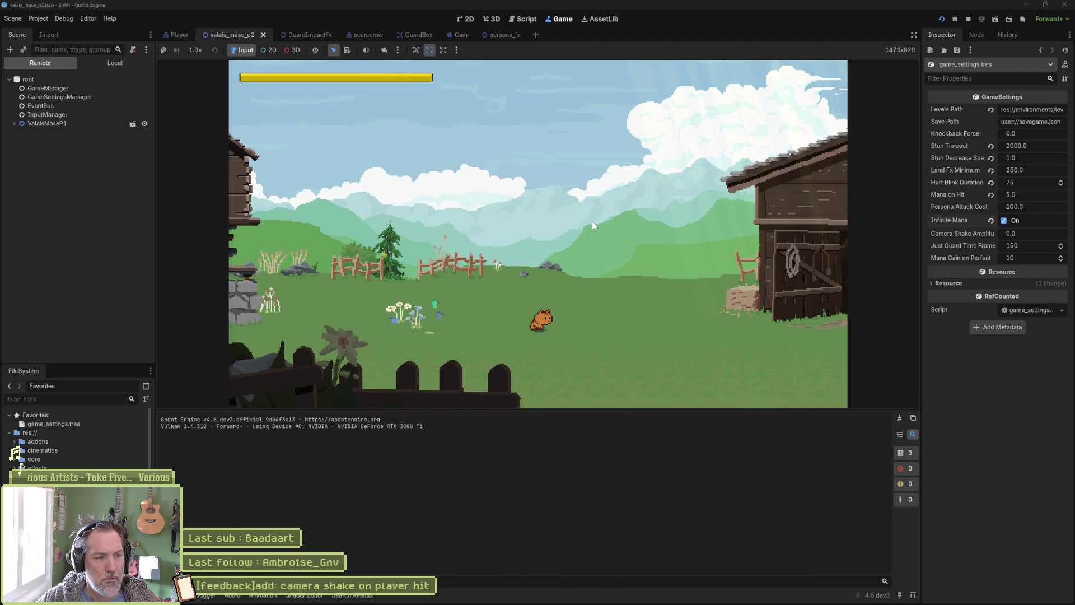
key("F8")
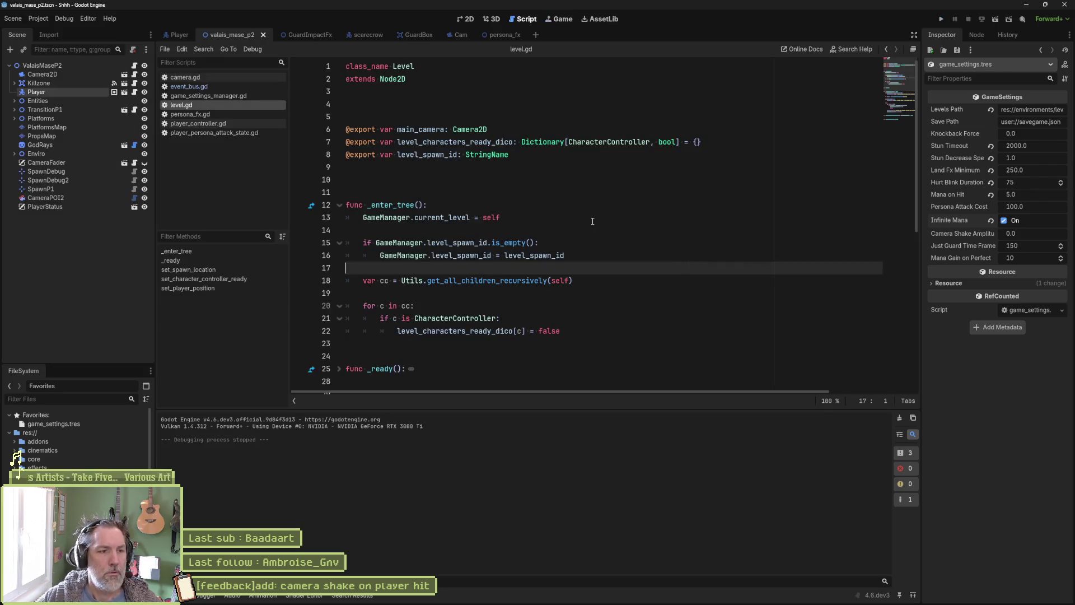
- In game_settings_manager.gd, delete both pass lines, uncomment the two EventBus shake emits, and save
left_click(224, 80)
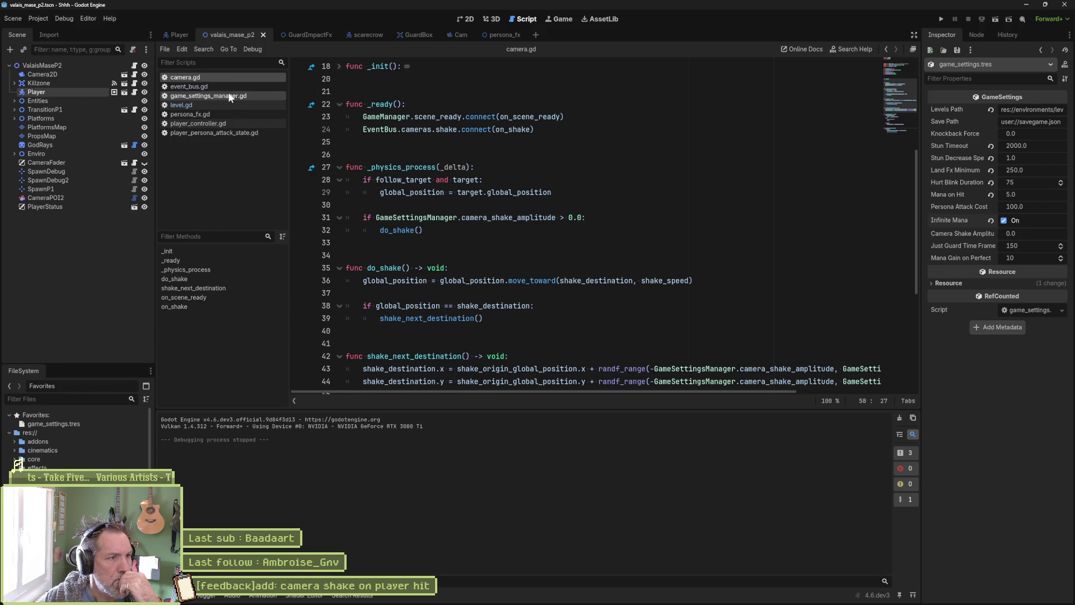
left_click(229, 96)
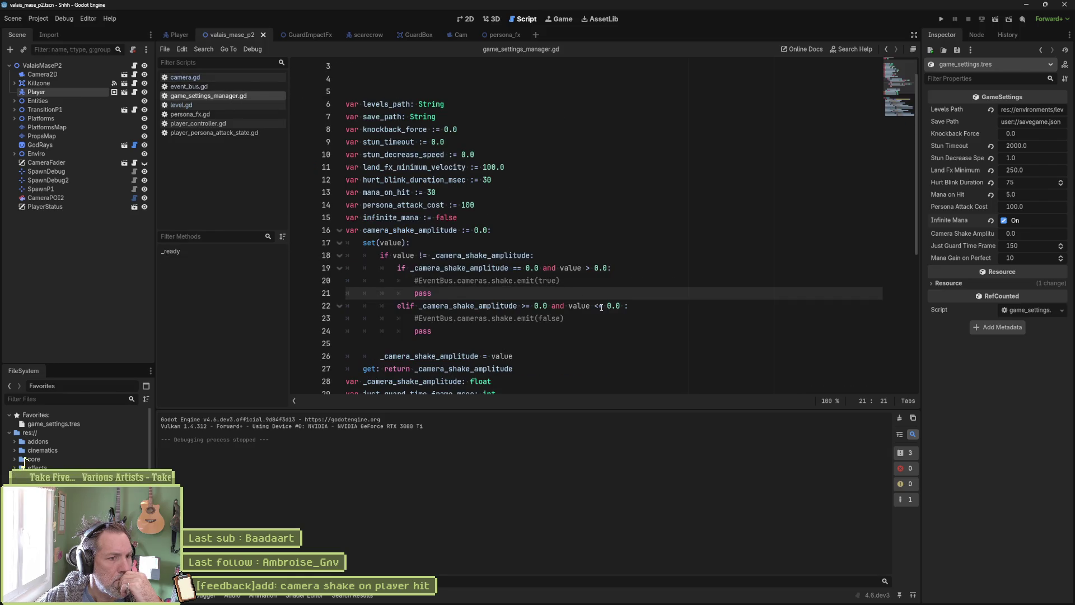
key("ctrl+shift+k")
key("Down")
key("Down")
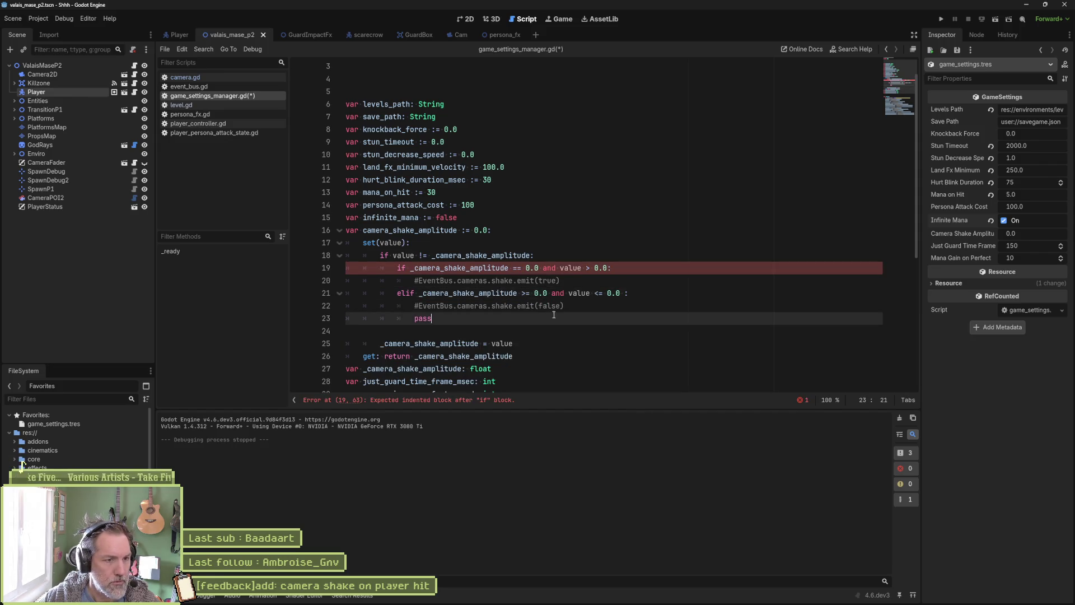
key("ctrl+shift+k")
key("Up")
key("Up")
key("Up")
key("ctrl+k")
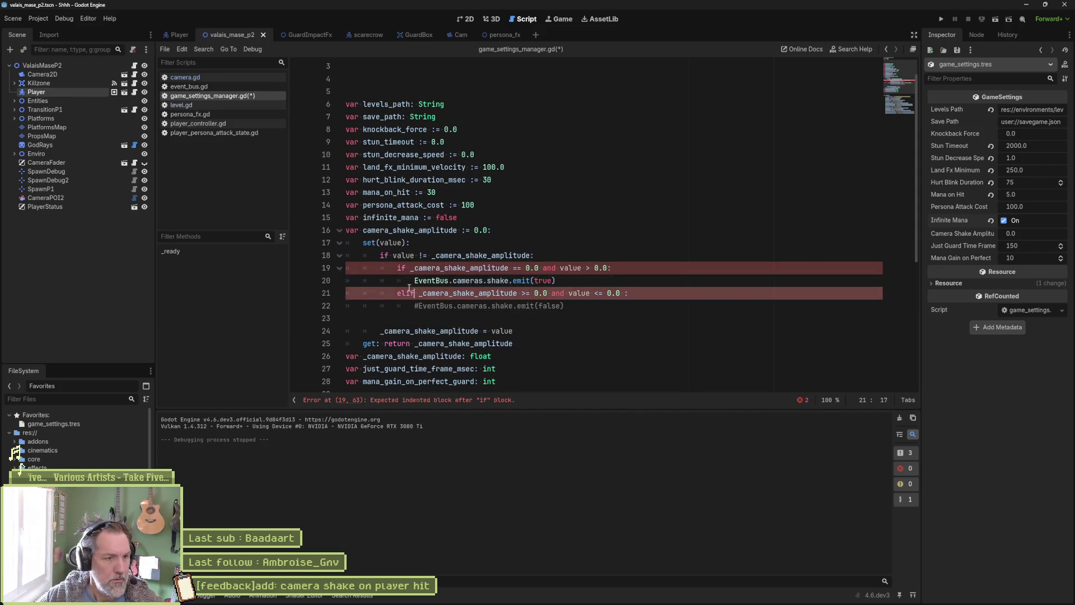
key("Down")
key("Down")
key("ctrl+k")
key("ctrl+s")
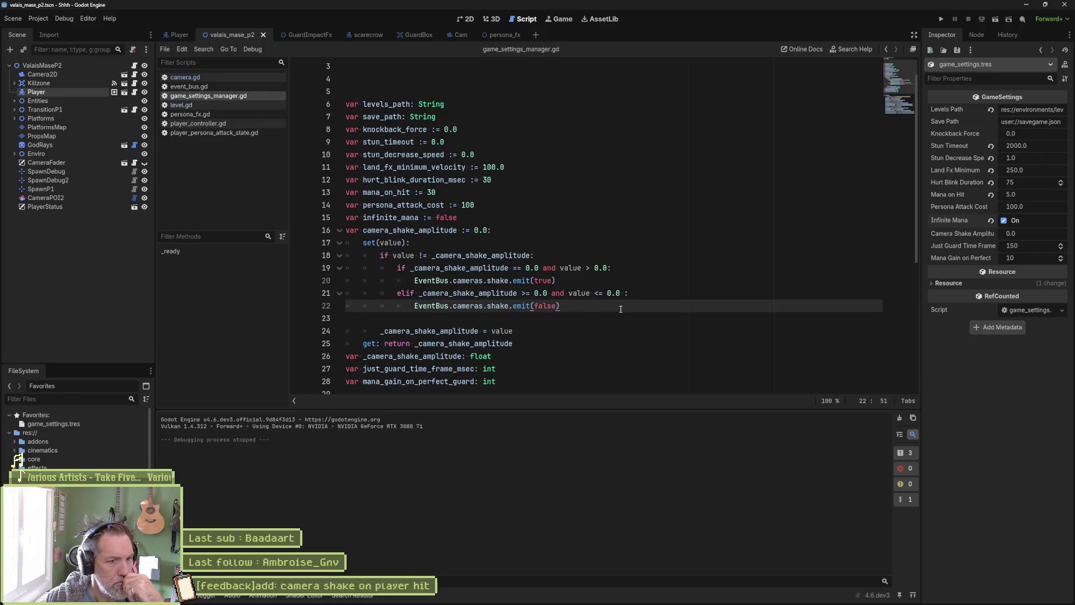
- Remove the stray trailing space after the elif condition on line 21 and save
left_click(626, 294)
key("BackSpace")
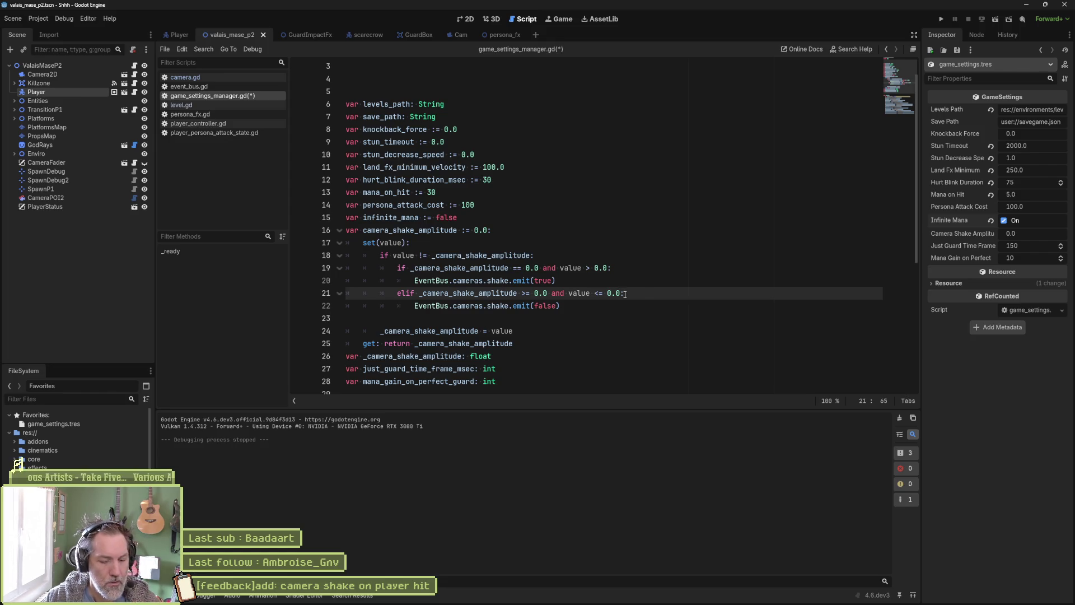
key("ctrl+s")
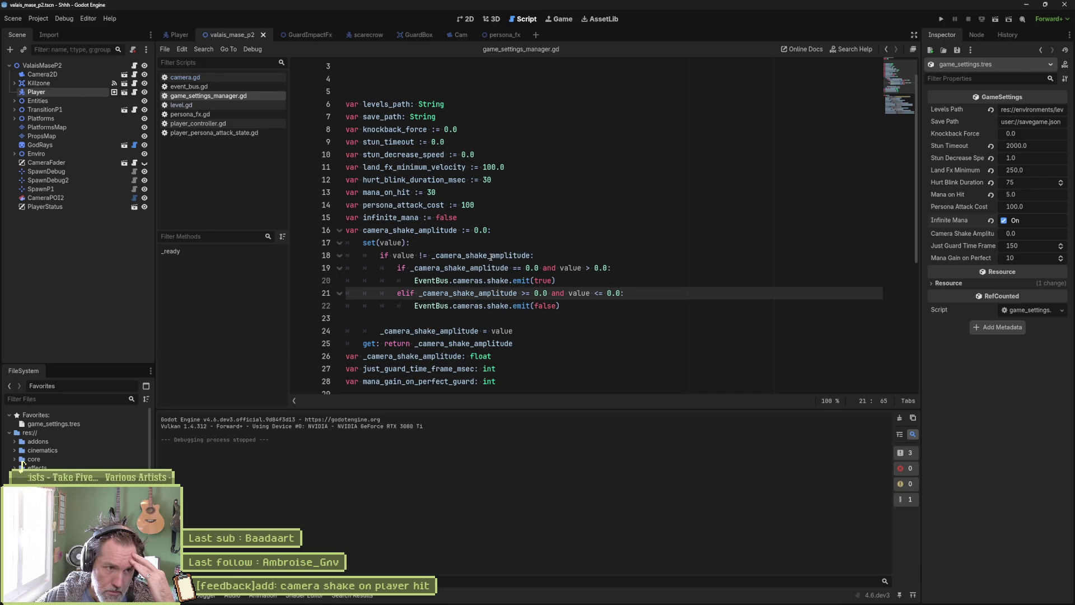
left_click_drag(489, 256, 488, 306)
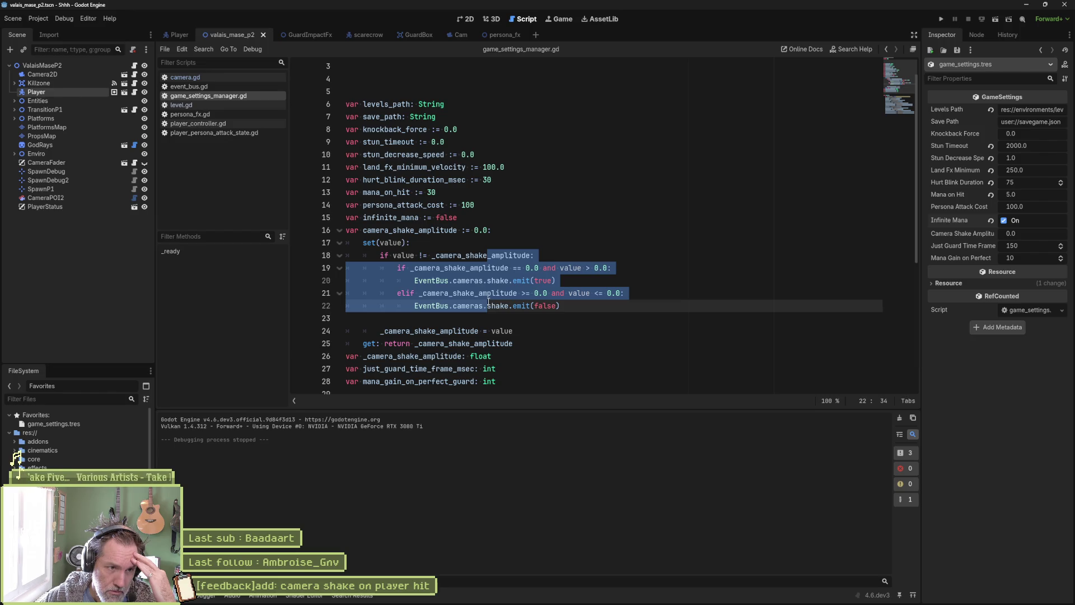
double_click(500, 256)
double_click(415, 230)
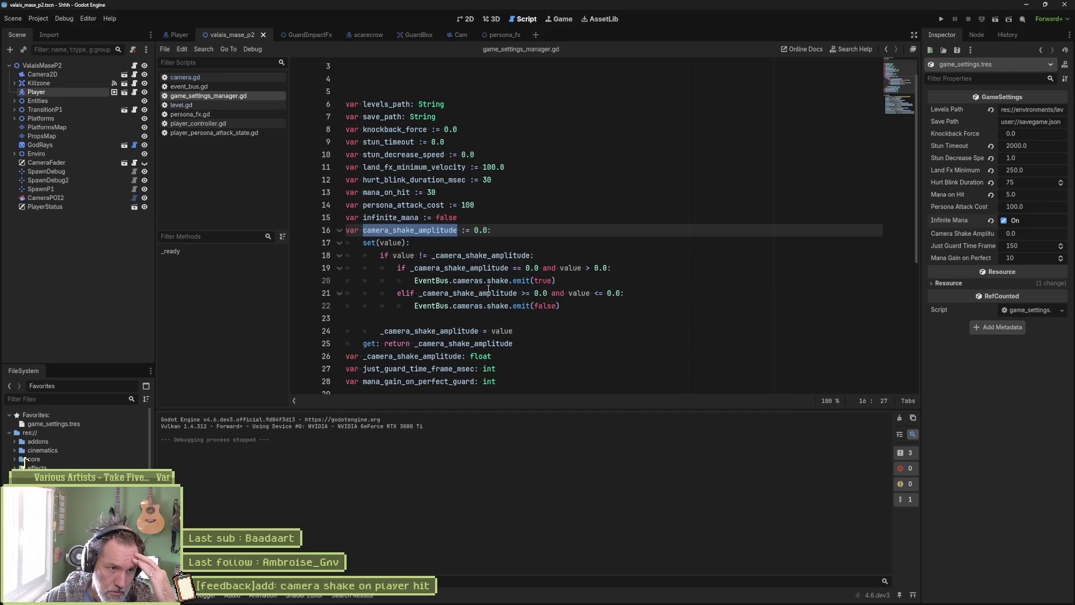
- Add a print_debug line reporting the amplitude under the setter's first if condition
left_click(625, 269)
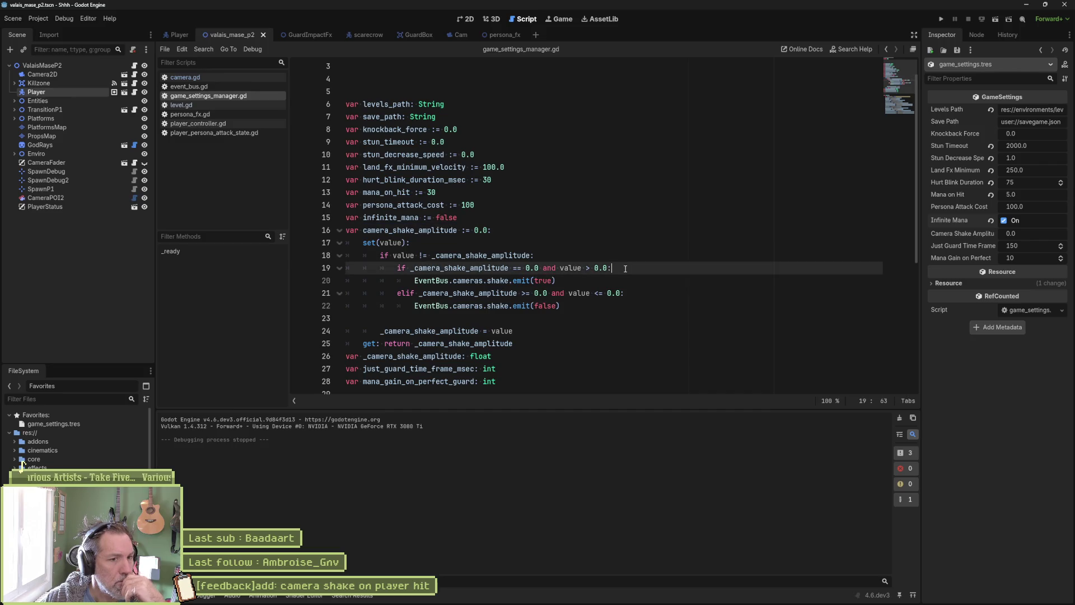
key("Return")
type("print_debug(")
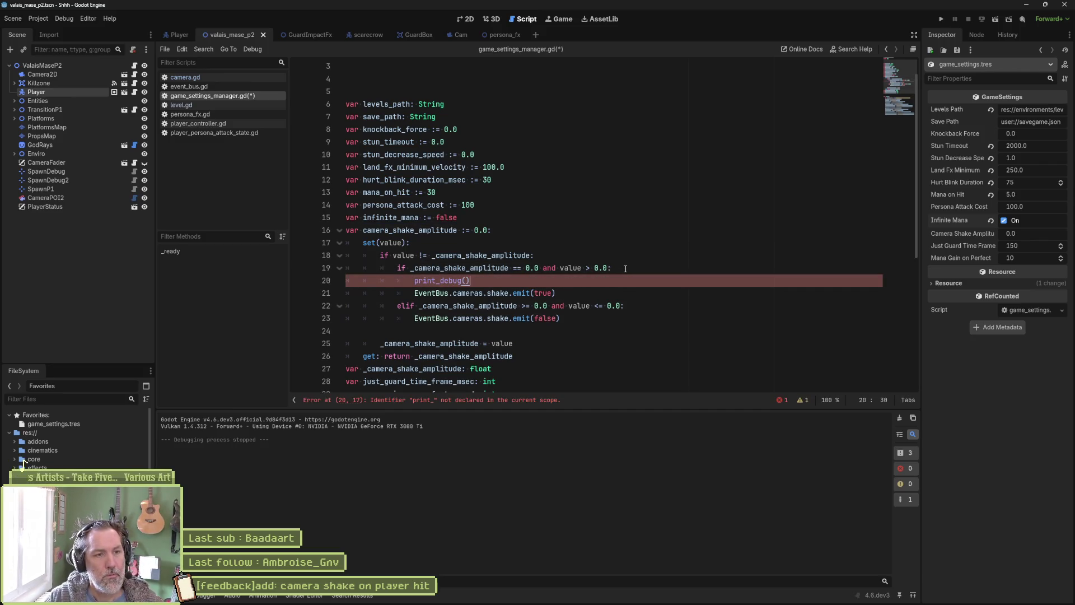
key("Left")
type("sefl,")
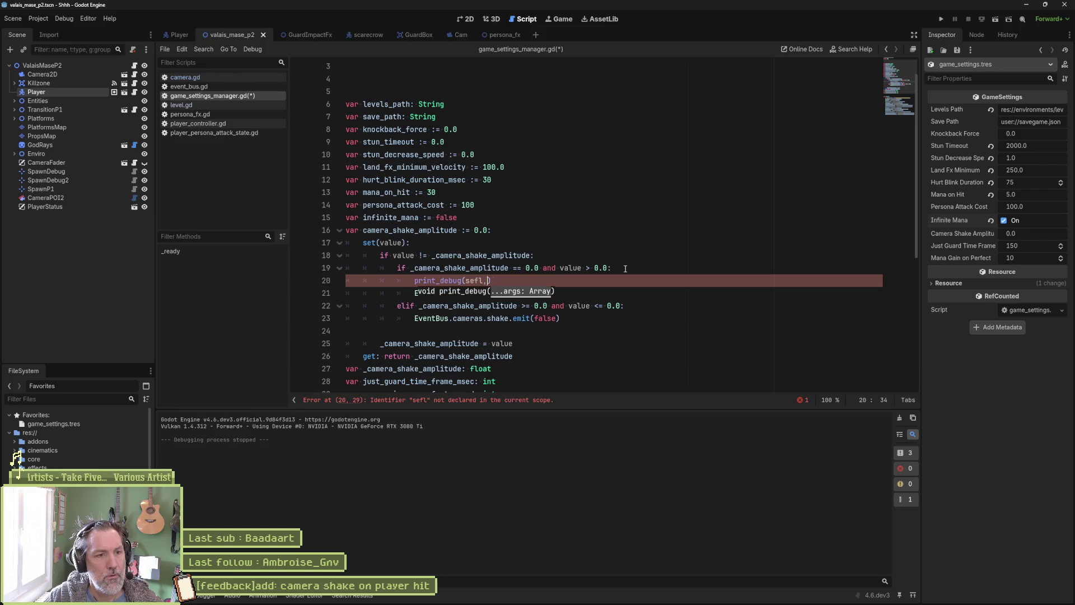
type("lf, ")
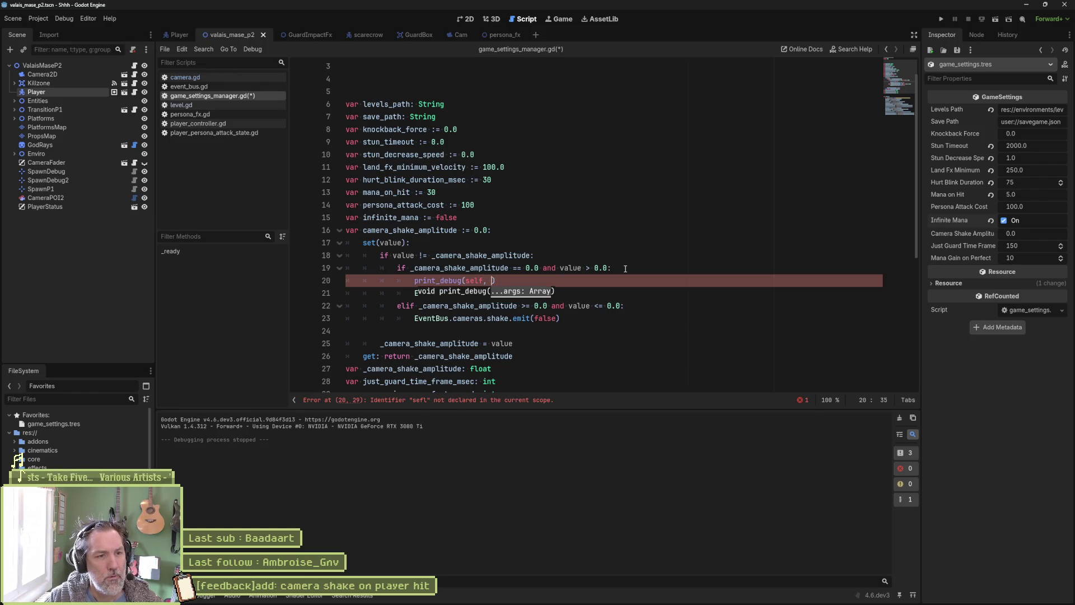
type("amplitude: \", value")
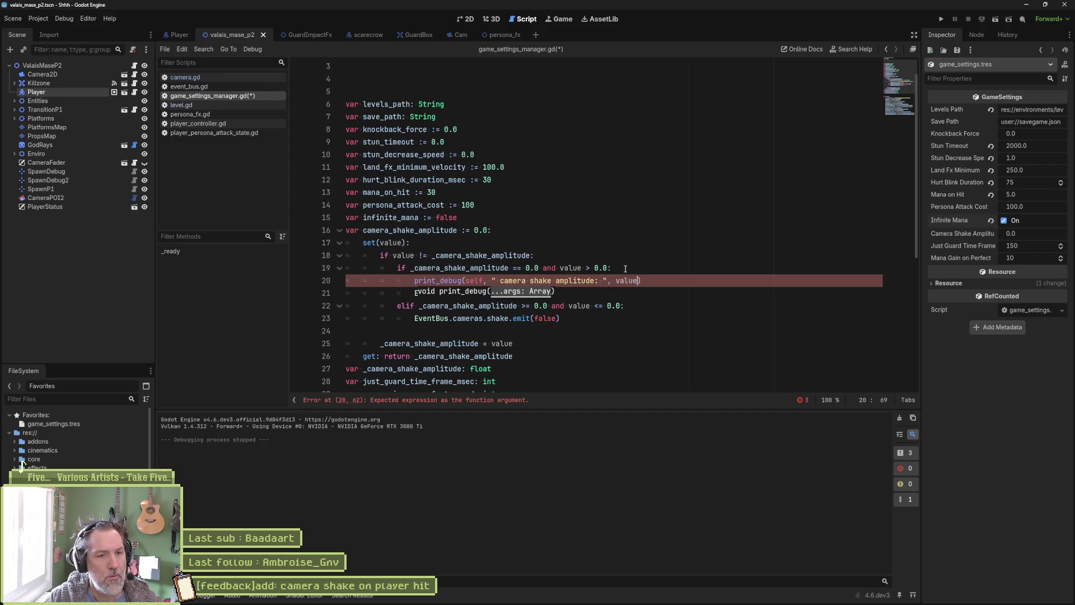
key("ctrl+s")
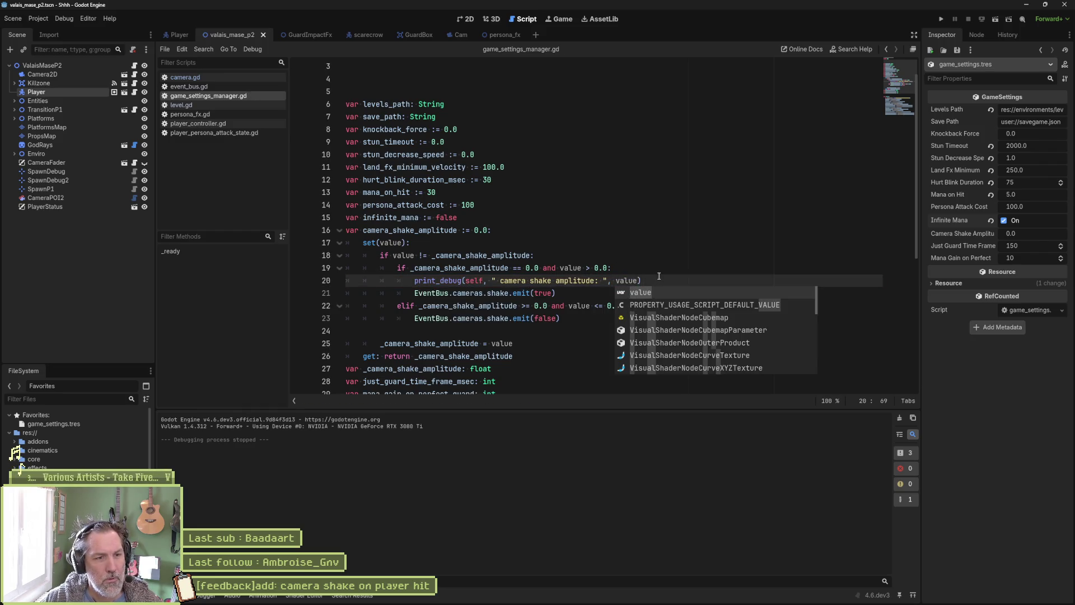
type(")")
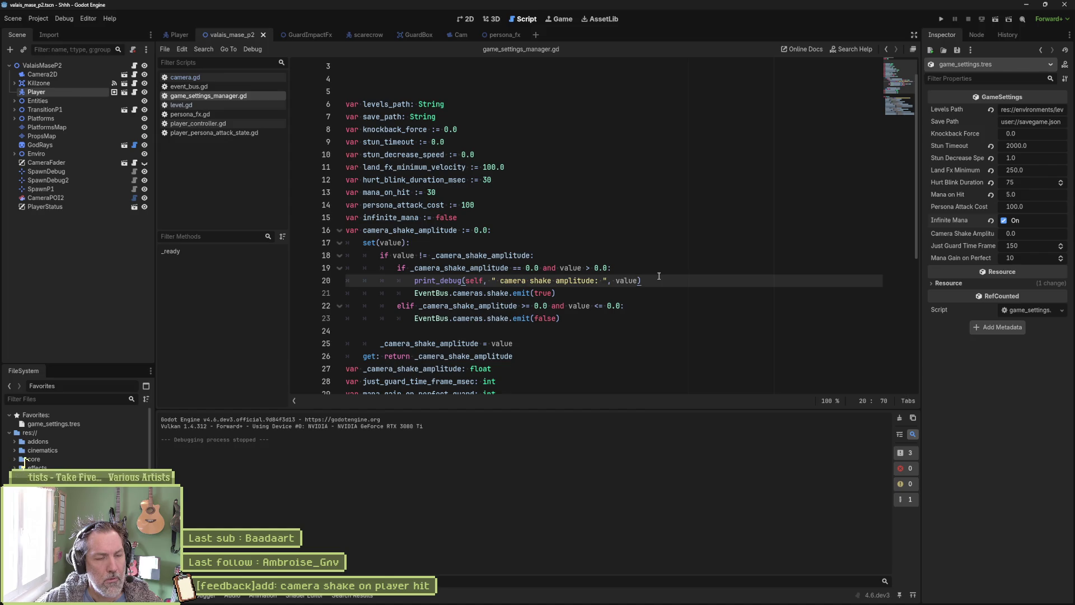
- Copy the debug print into the elif branch, then test-run the game and stop it
key("shift+Home")
key("ctrl+c")
left_click(647, 302)
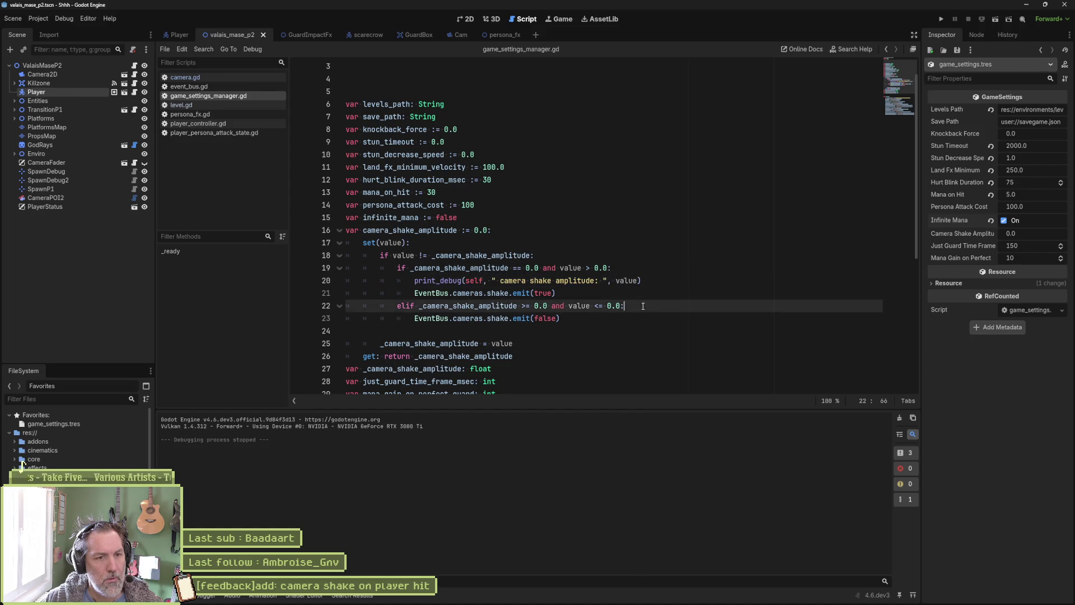
key("Return")
key("ctrl+v")
key("F5")
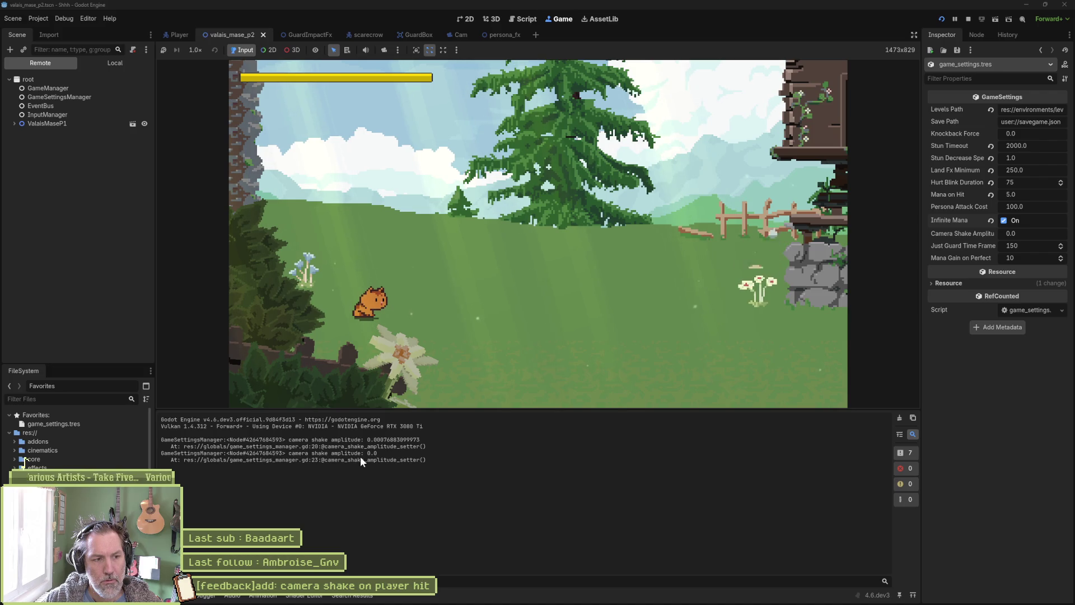
key("F8")
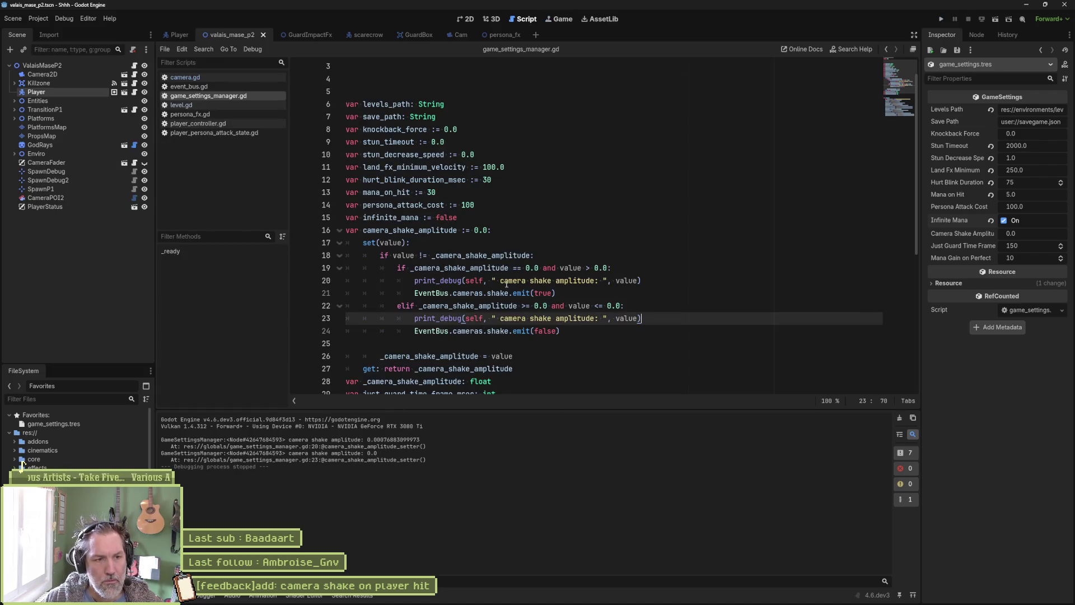
- Number the two debug messages 1 and 2, save, and run the game again to check them
left_click(501, 280)
type("1")
left_click(500, 318)
type("2")
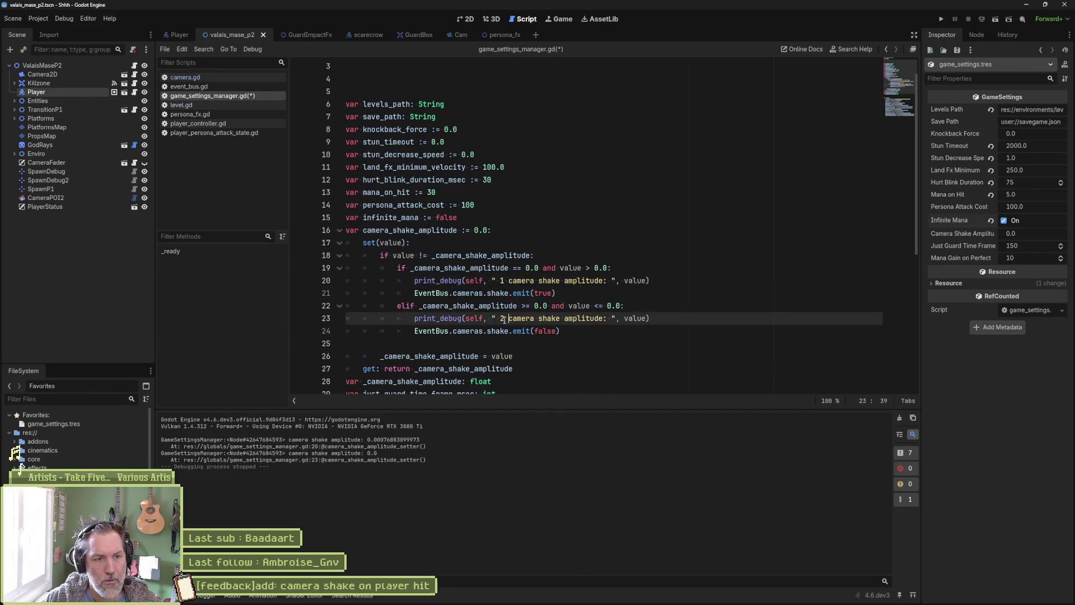
key("ctrl+s")
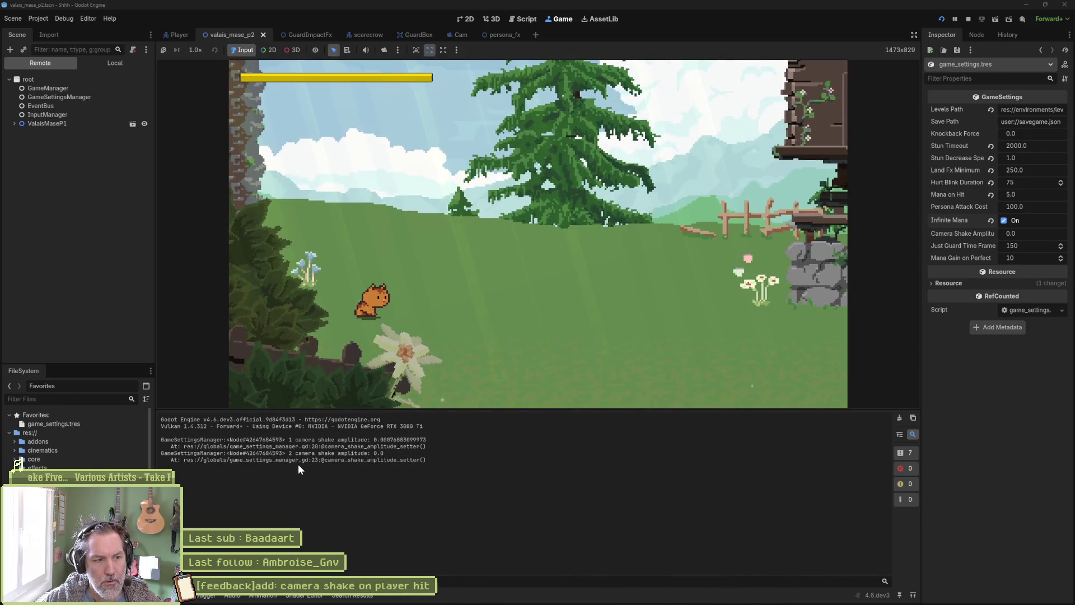
key("F8")
left_click(650, 297)
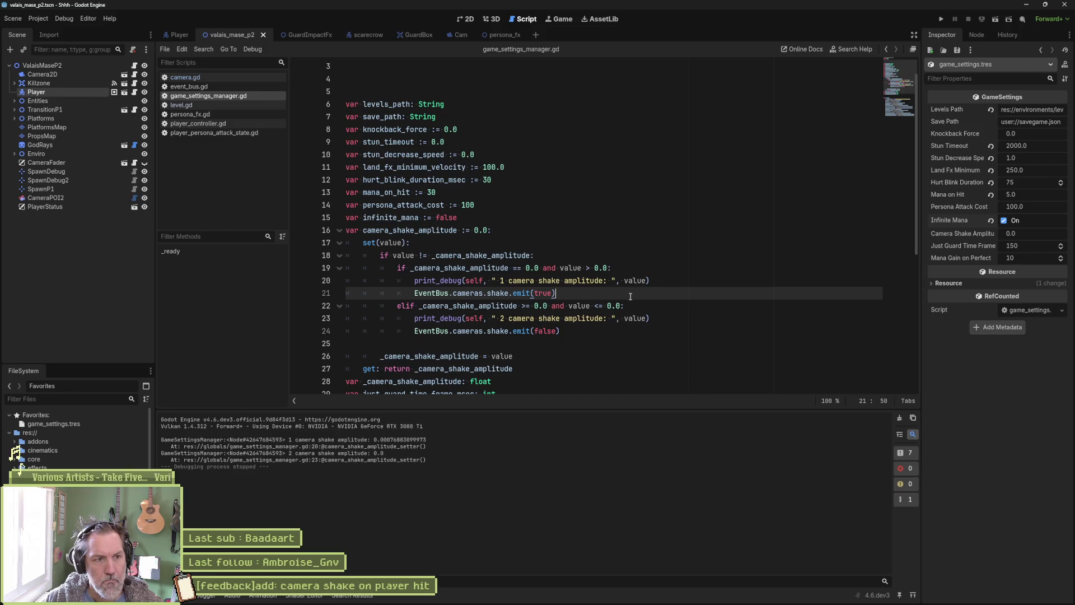
double_click(414, 230)
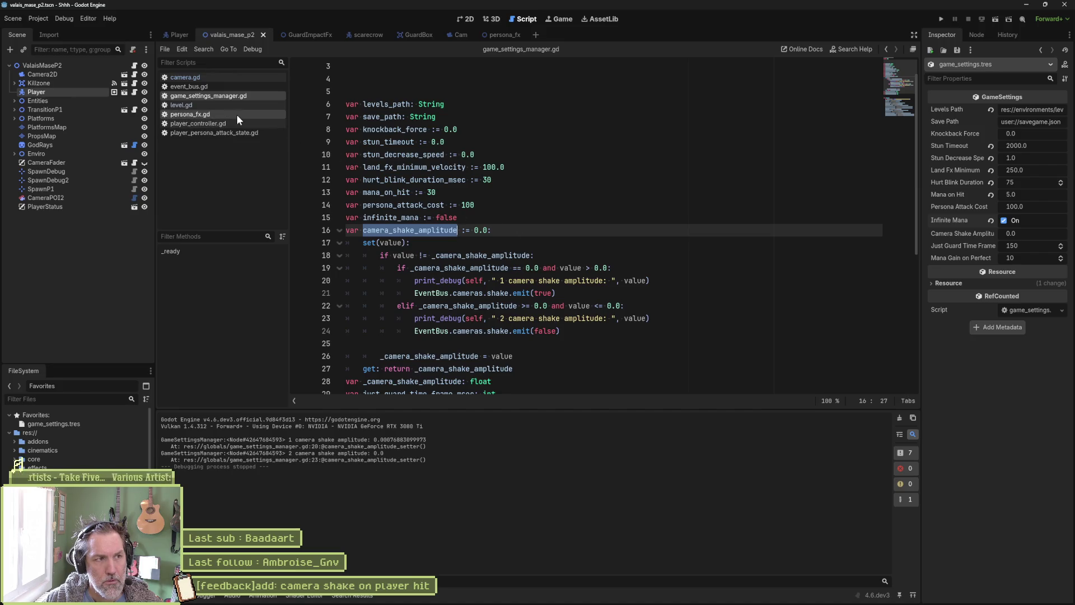
- Review player_persona_attack_state.gd and the Player's cat_persona_attack animation, then switch to the persona_fx scene
left_click(223, 133)
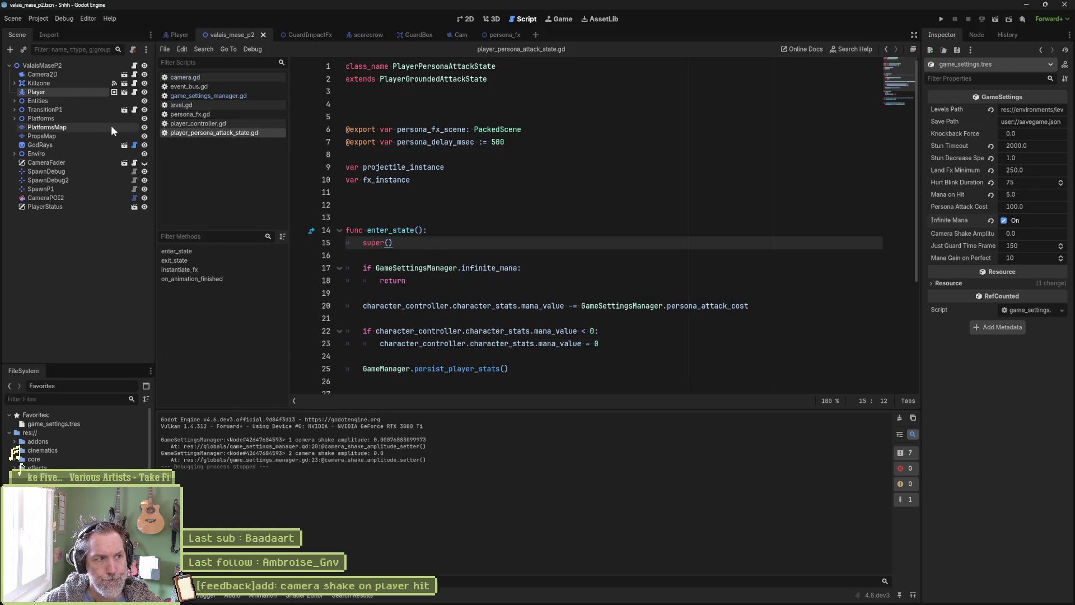
left_click(178, 36)
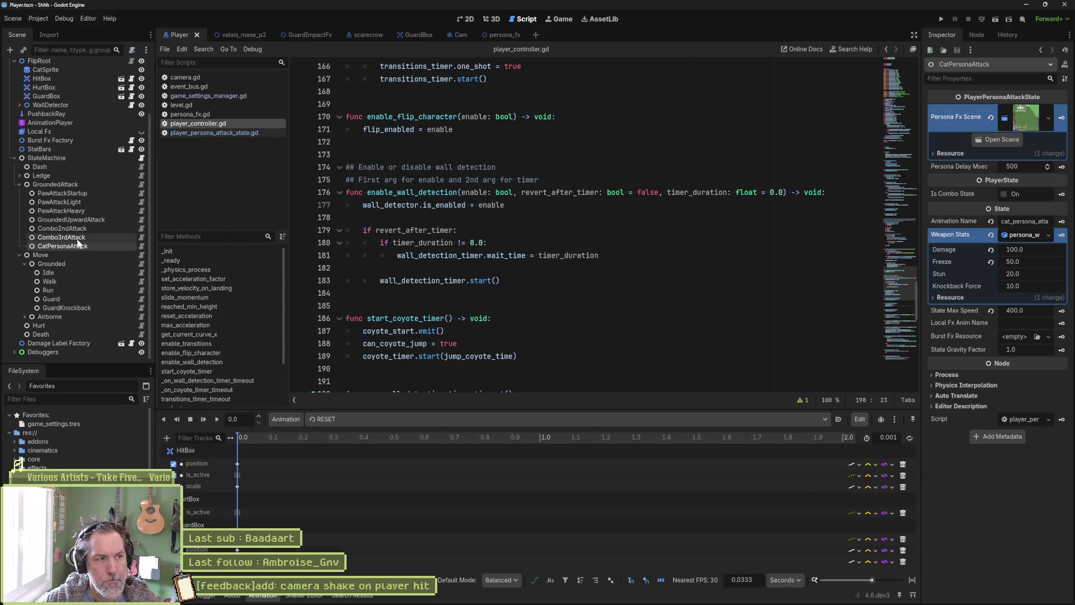
left_click(387, 421)
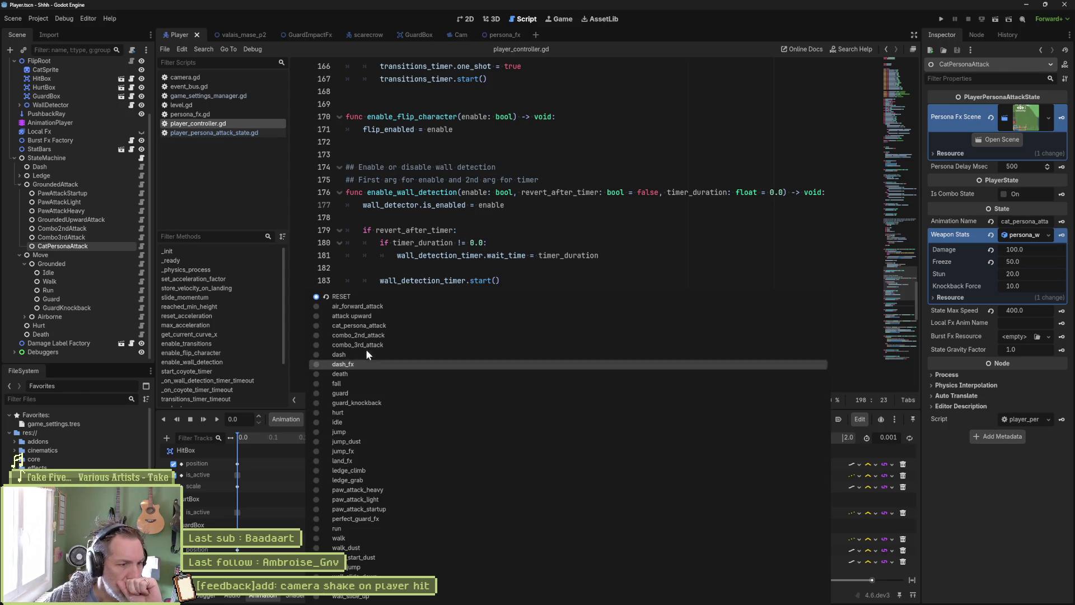
left_click(387, 327)
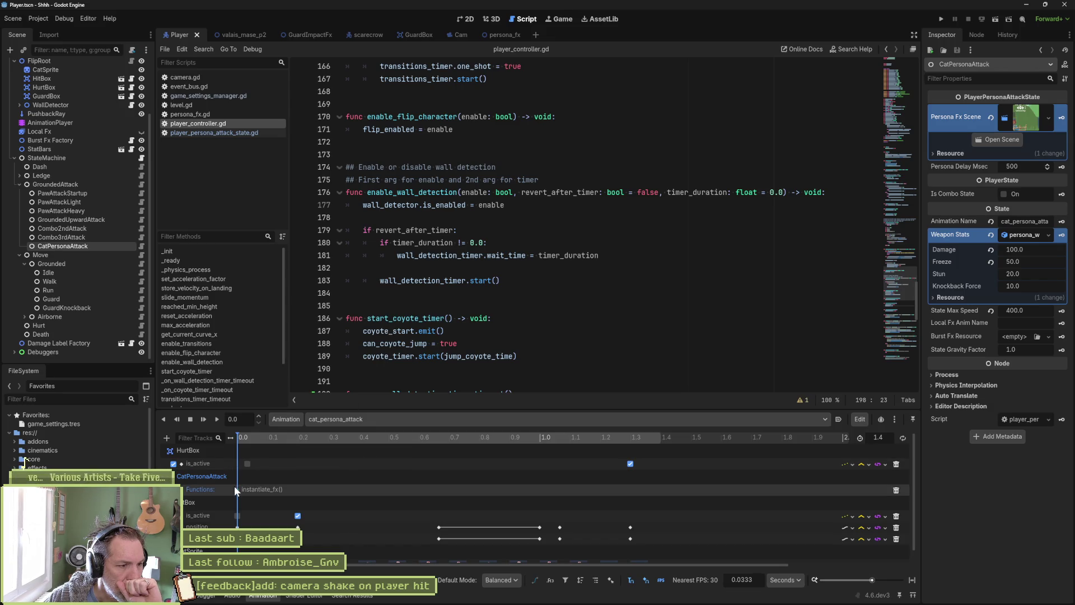
scroll(345, 499, "down", 1)
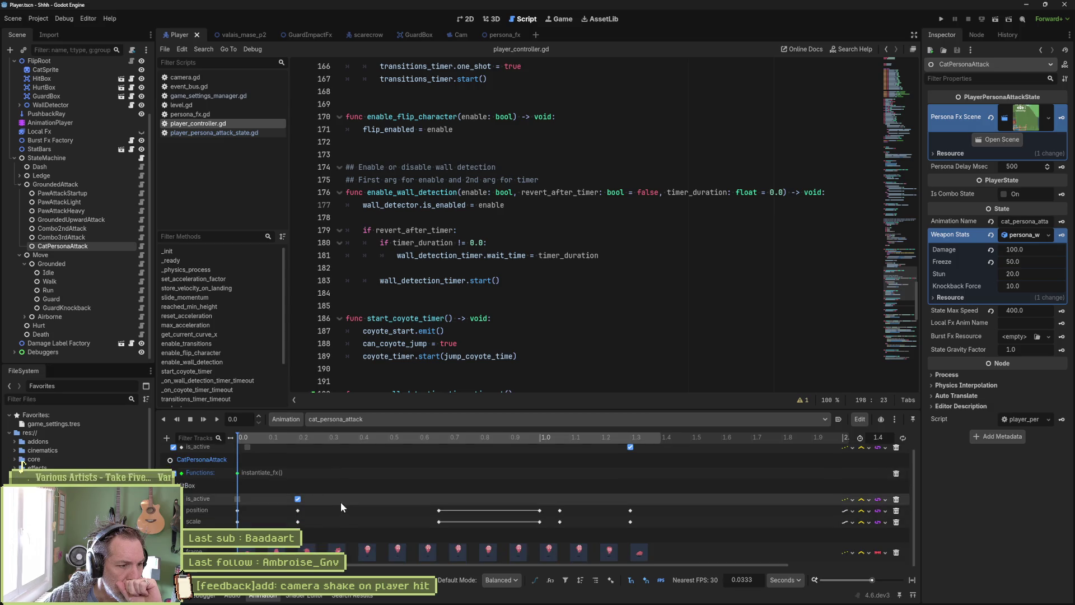
scroll(340, 501, "up", 1)
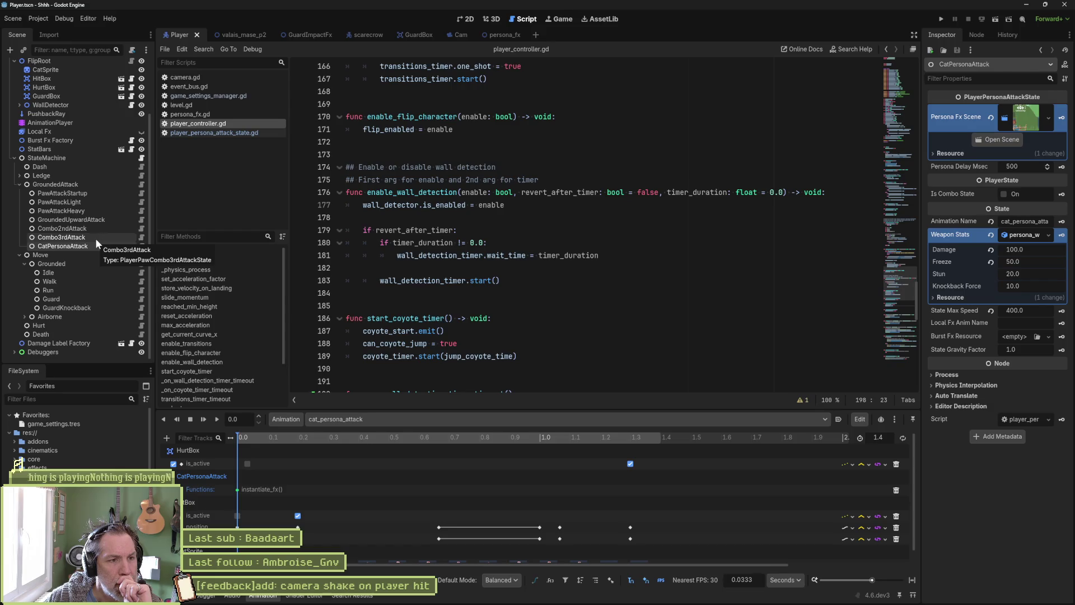
left_click(206, 132)
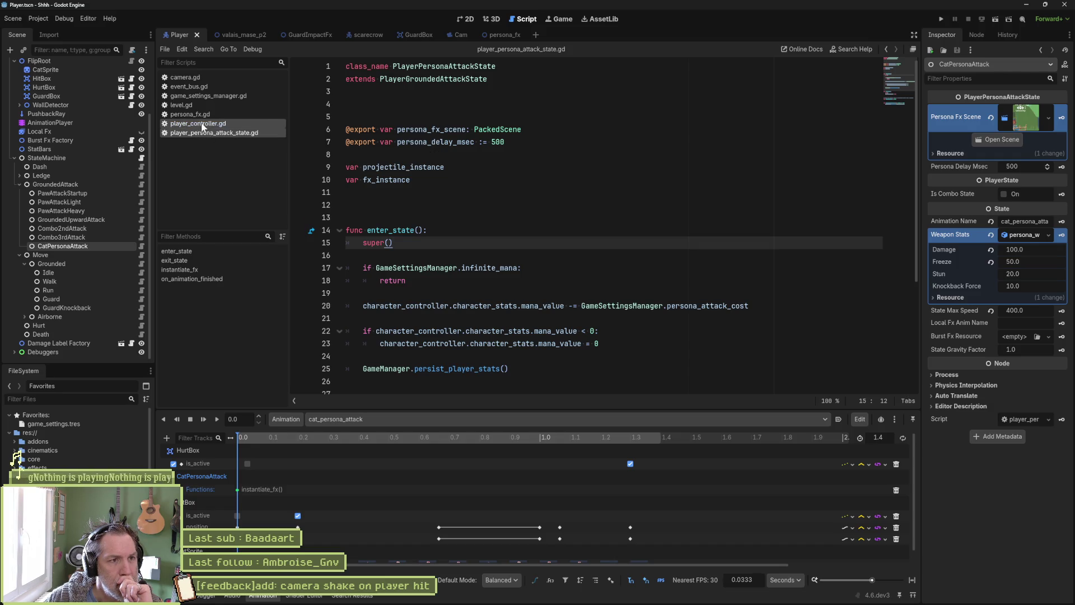
left_click(510, 38)
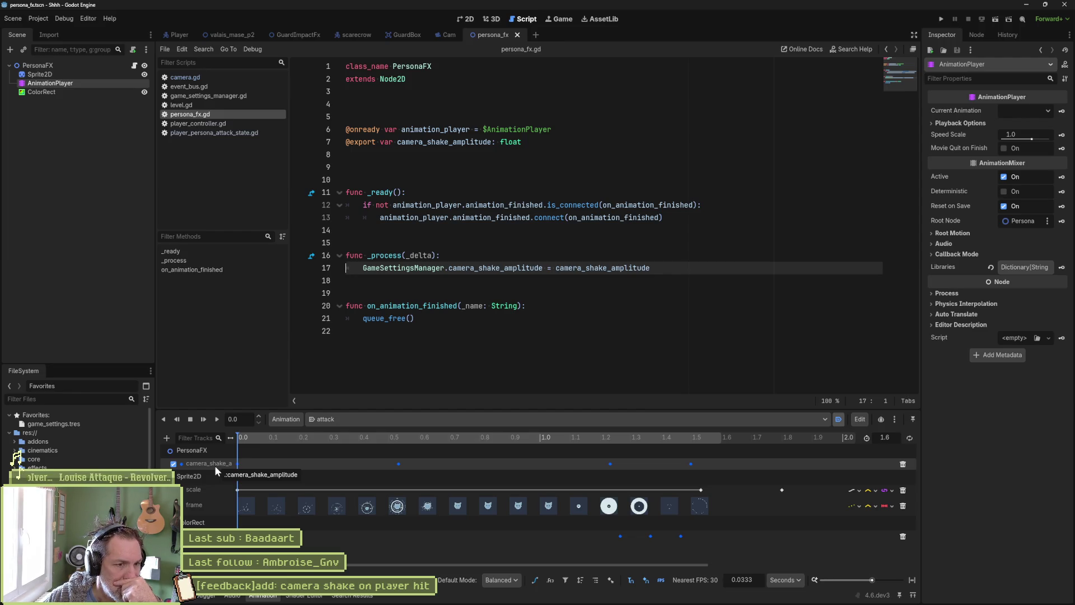
- Follow camera_shake_amplitude on line 17 of persona_fx.gd to its declaration in game_settings_manager.gd
left_click(497, 269)
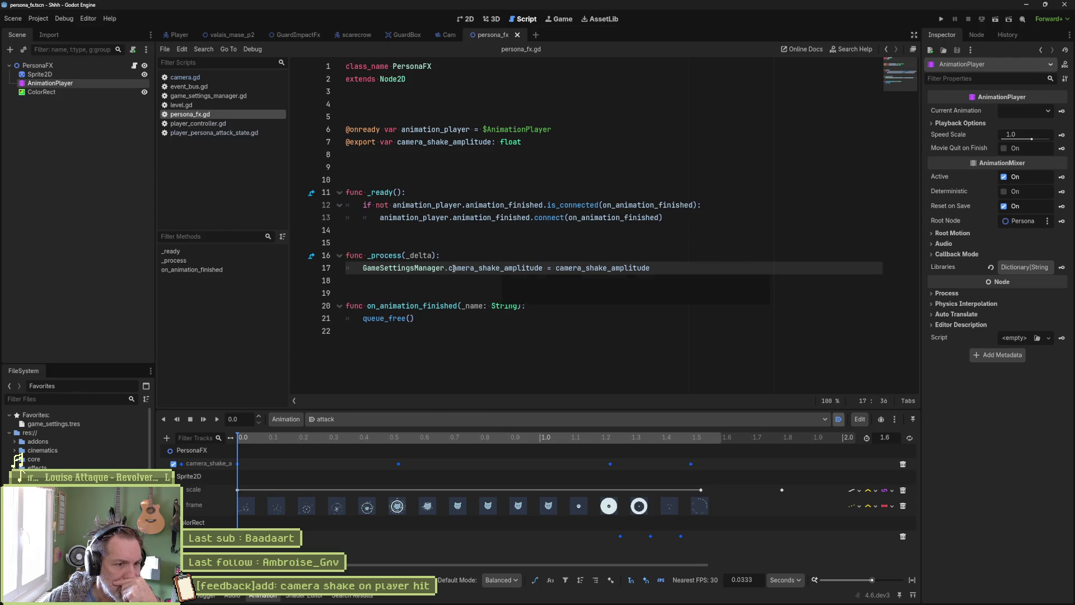
double_click(498, 269)
left_click_drag(539, 265, 543, 267)
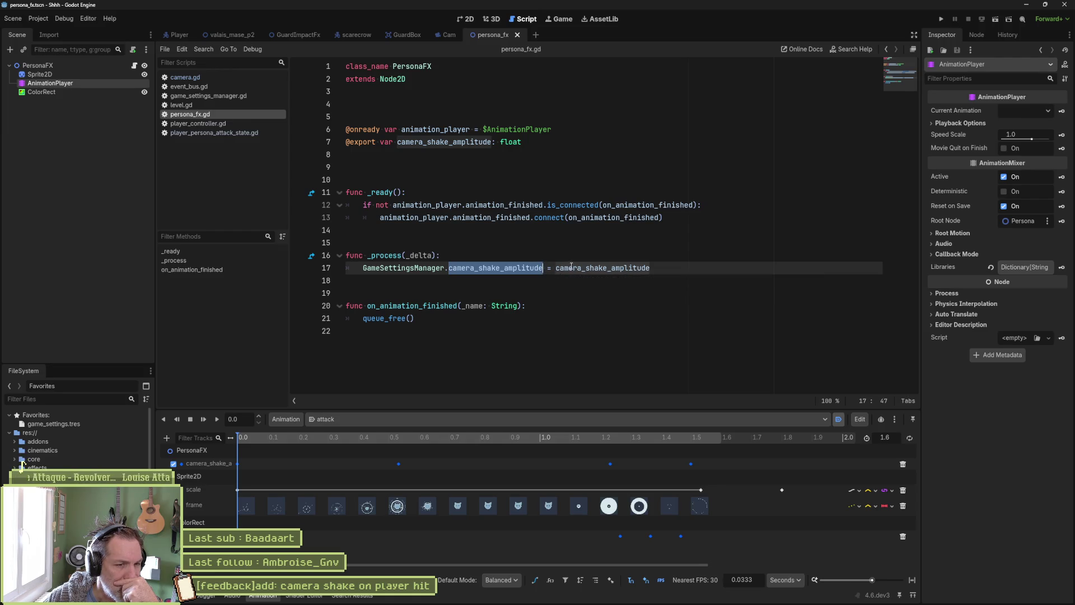
double_click(560, 269)
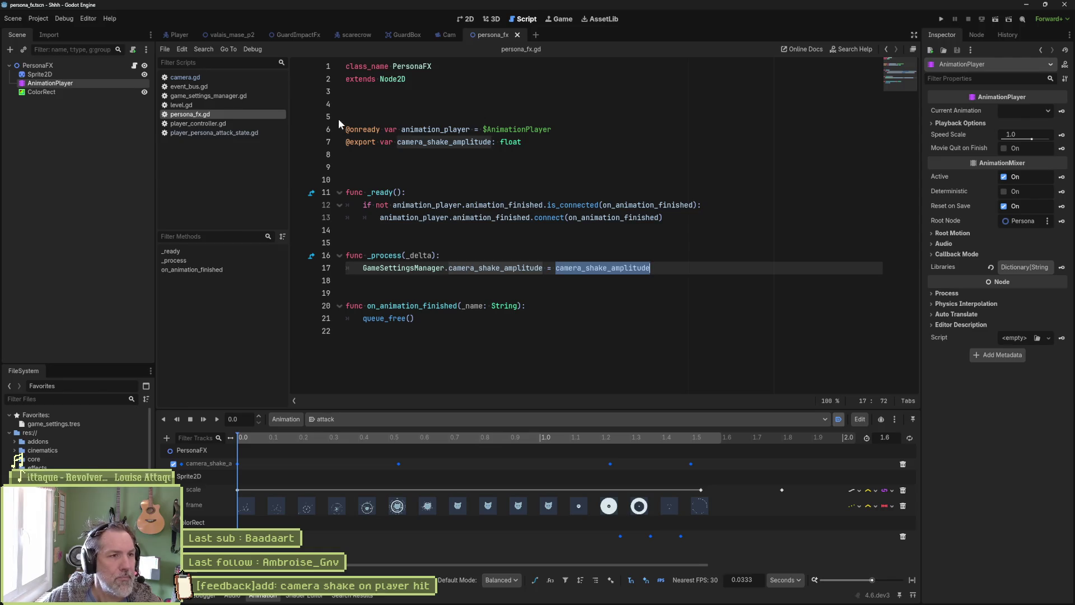
left_click(465, 268, "ctrl")
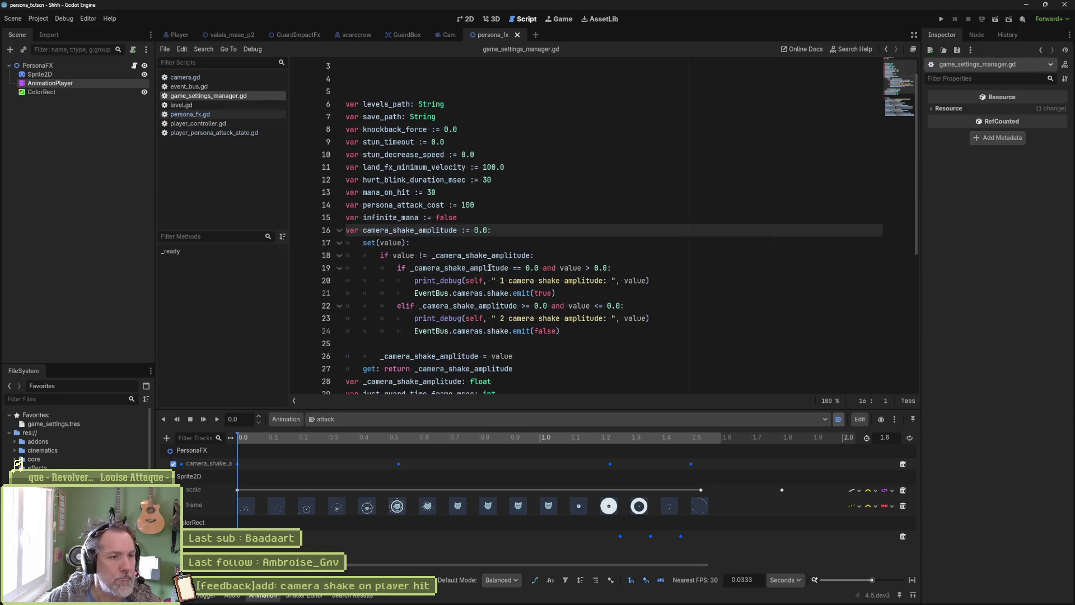
- Insert print_debug(self, " shake amplitude value : ", value) at the top of the setter and run the project
left_click_drag(393, 257, 530, 257)
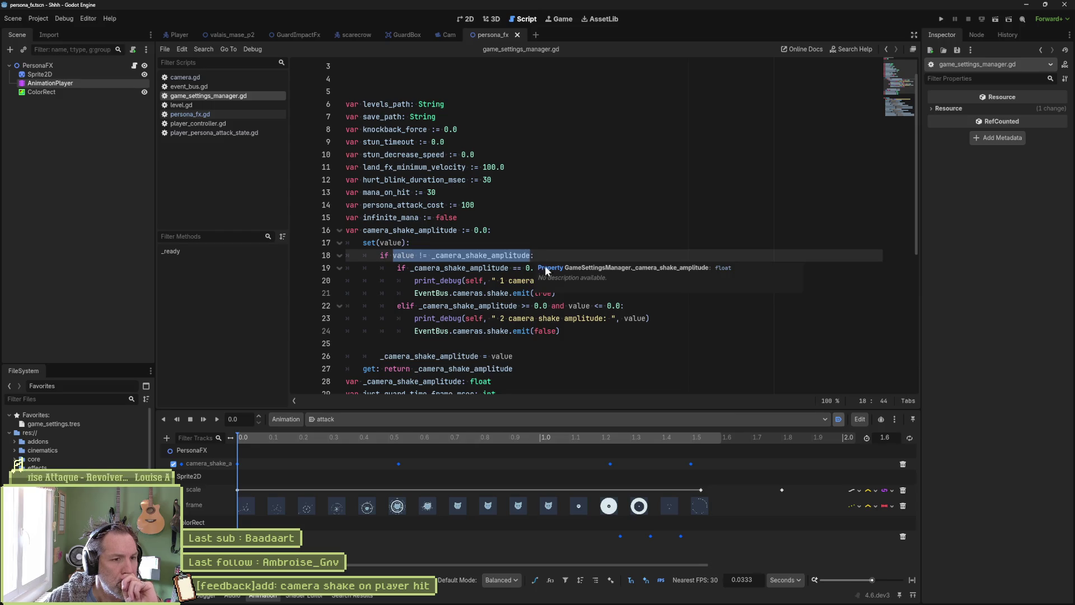
left_click(519, 245)
key("Return")
type("pr")
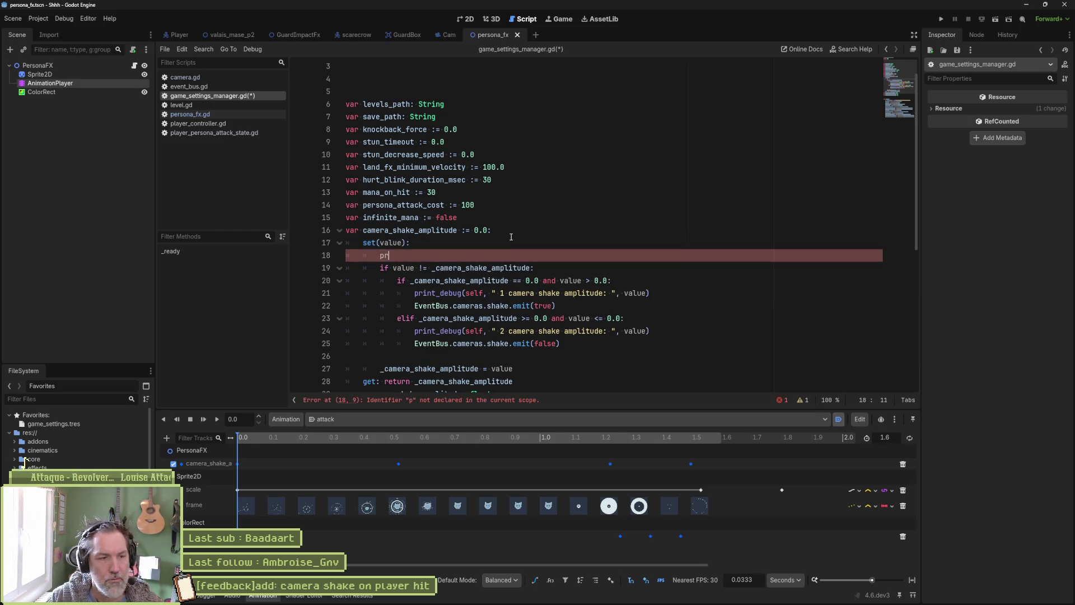
type("int_debug(se")
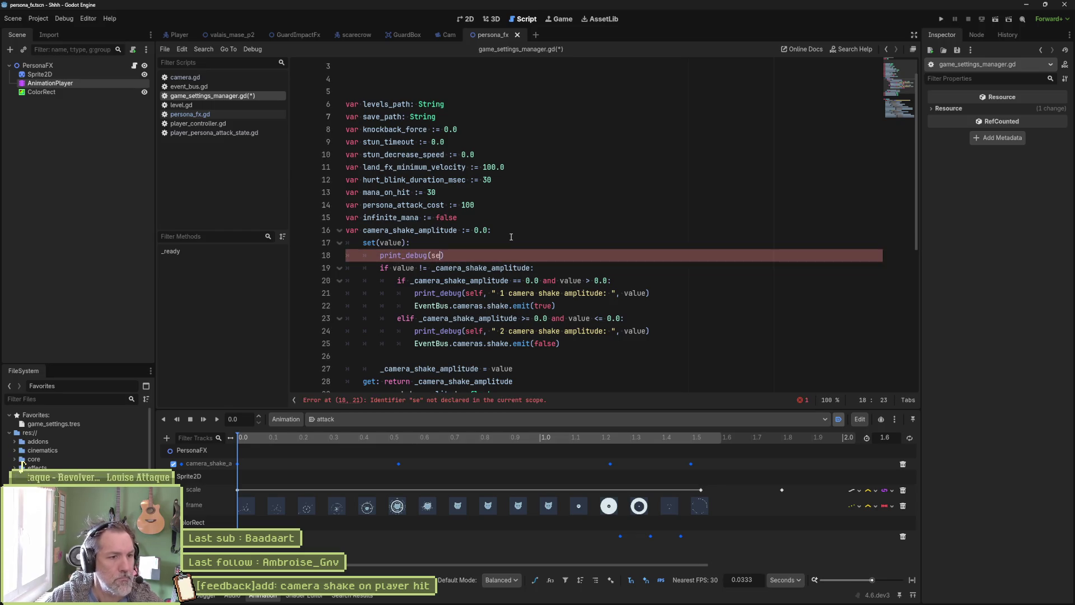
type("lf, \" s")
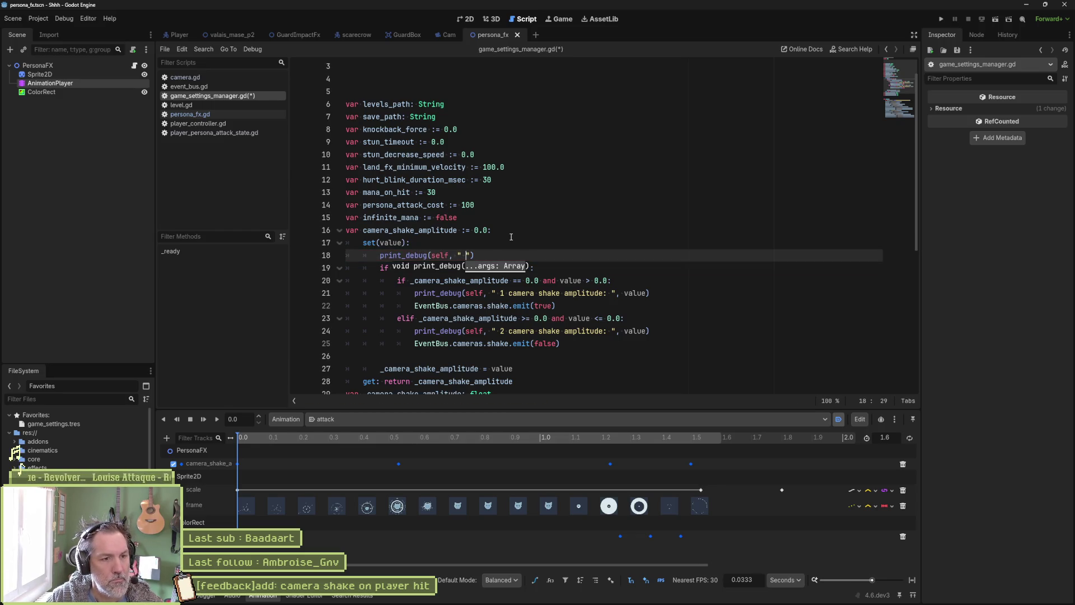
type("hake ")
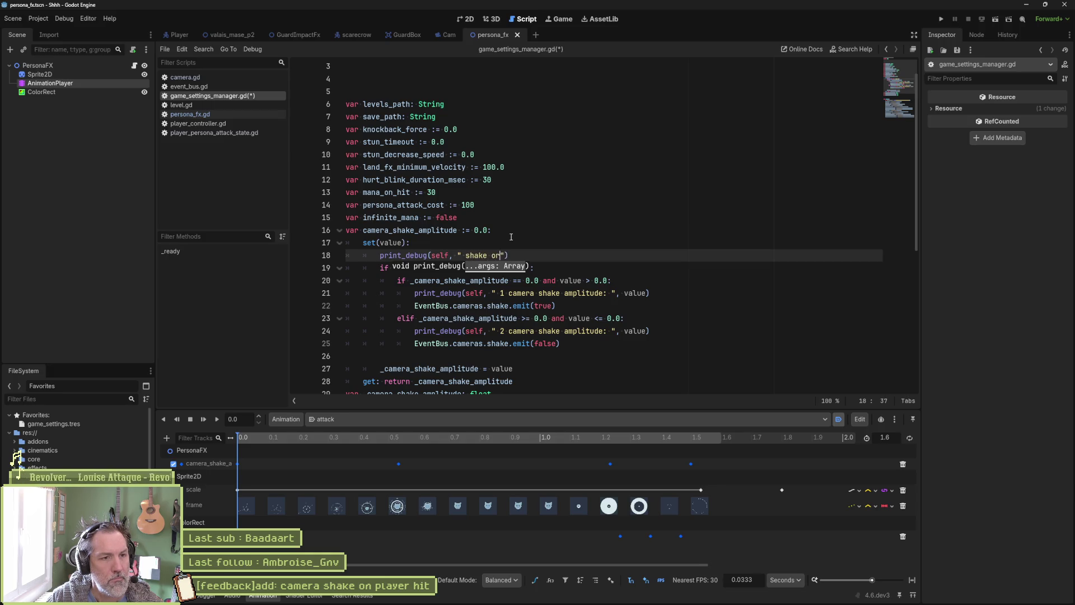
type("amplitude value : \"")
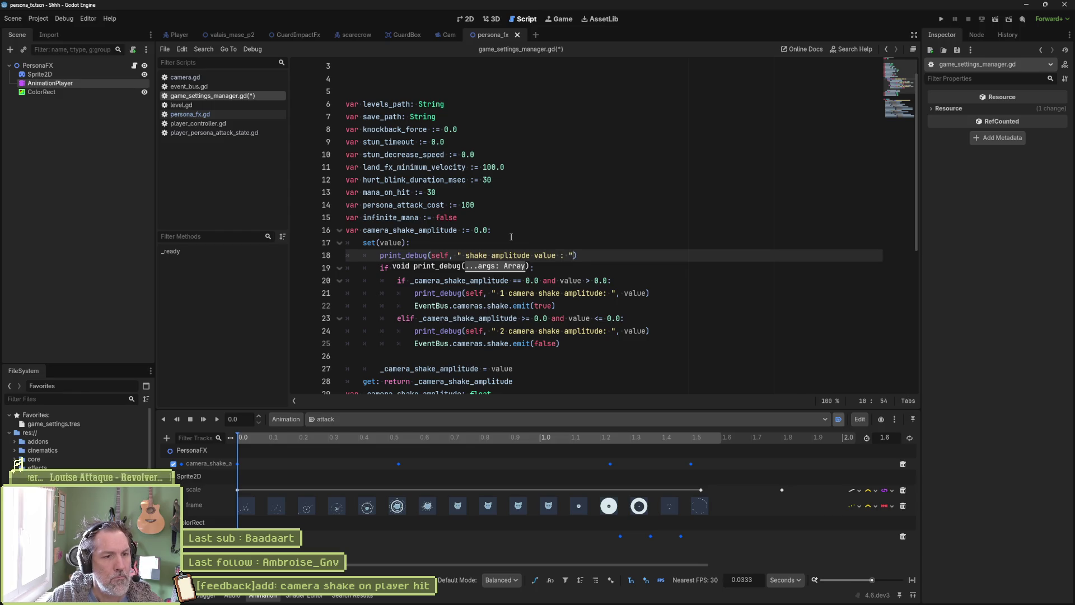
type(", value")
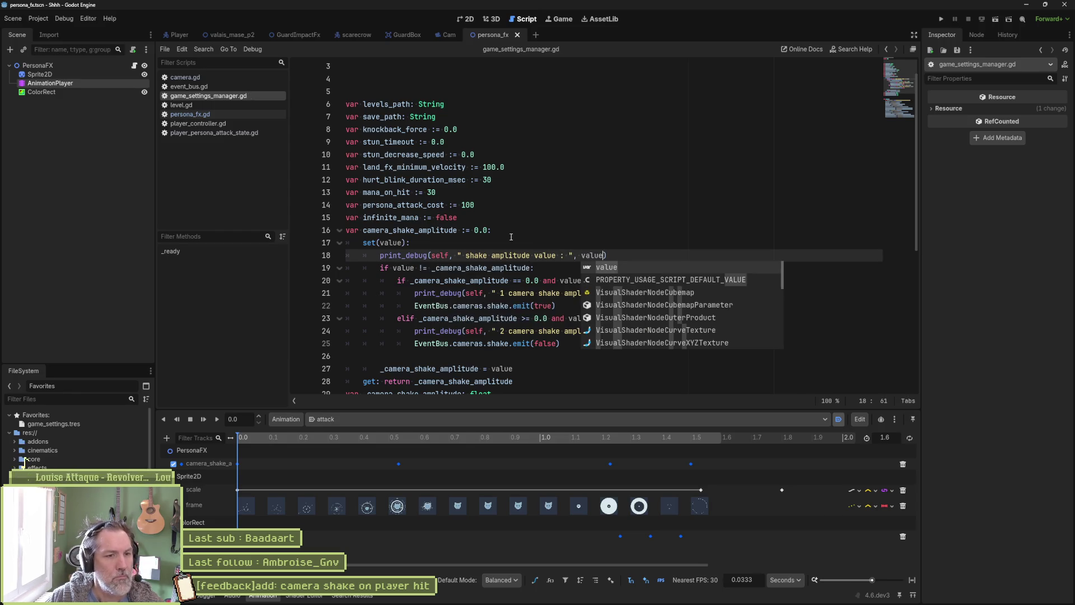
key("F5")
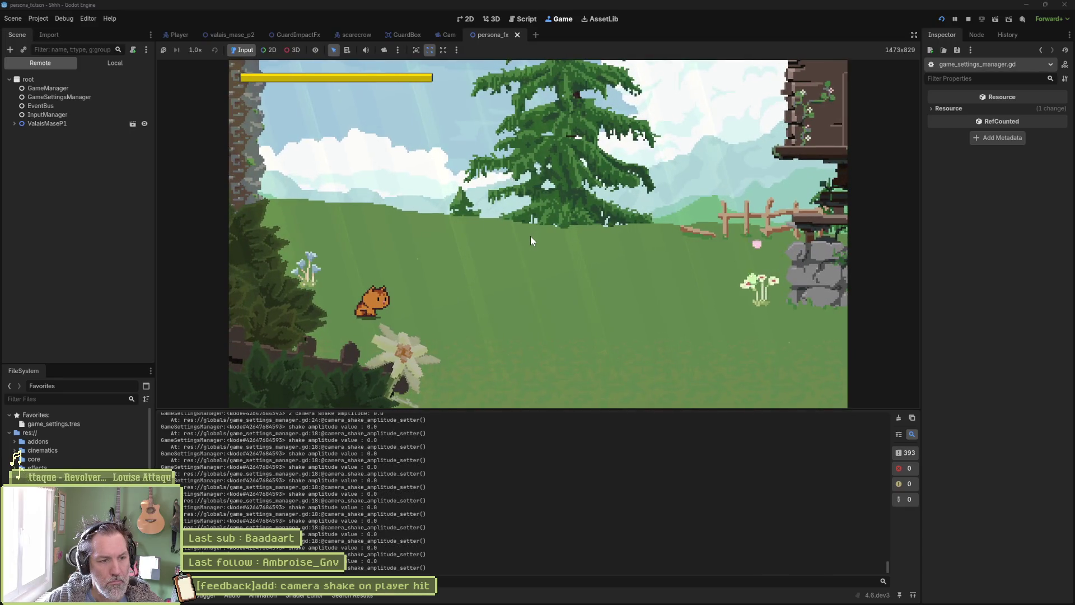
- Stop the game, check the Output log, and examine the setter's value comparison and backing variable
key("F8")
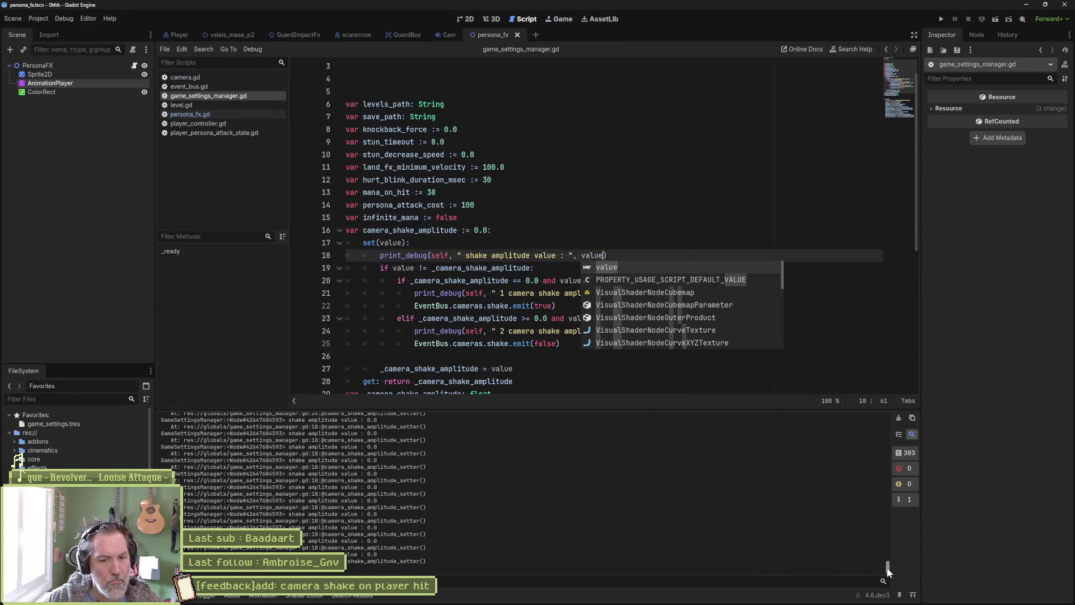
left_click_drag(887, 567, 887, 488)
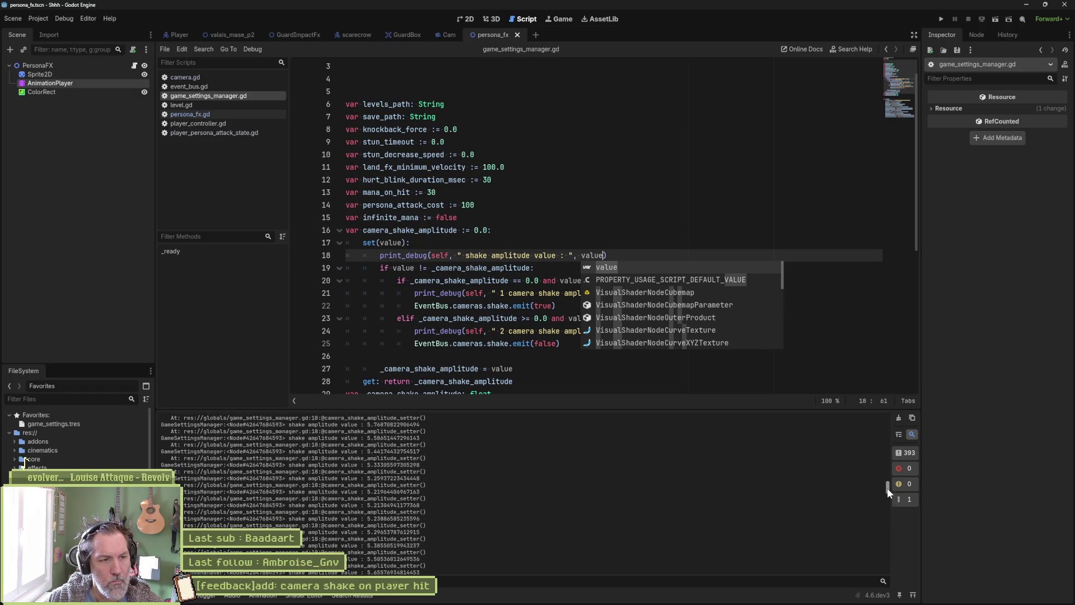
double_click(592, 255)
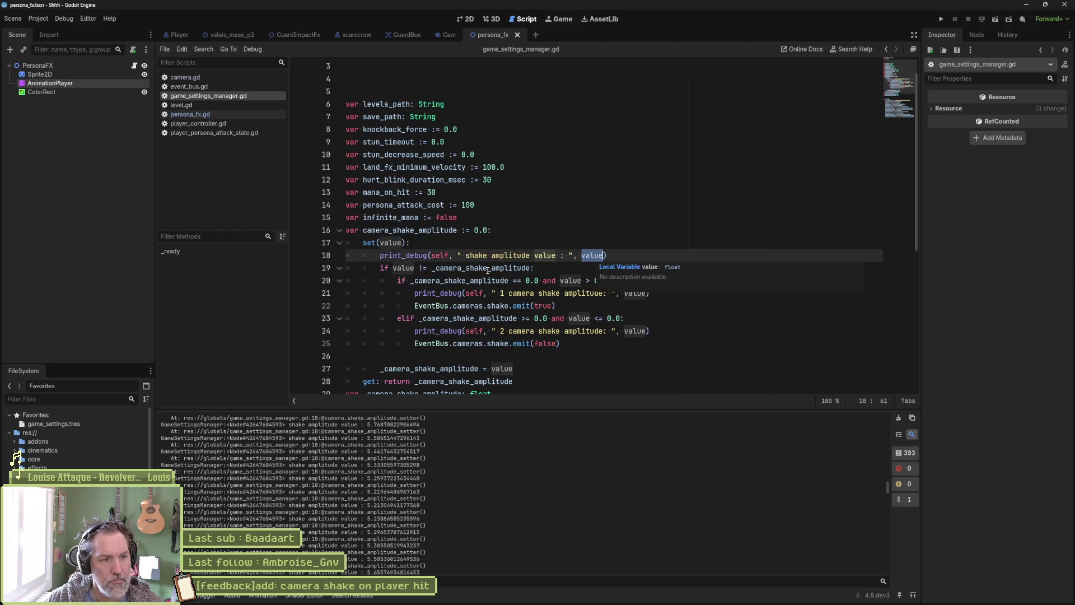
double_click(403, 268)
double_click(450, 268)
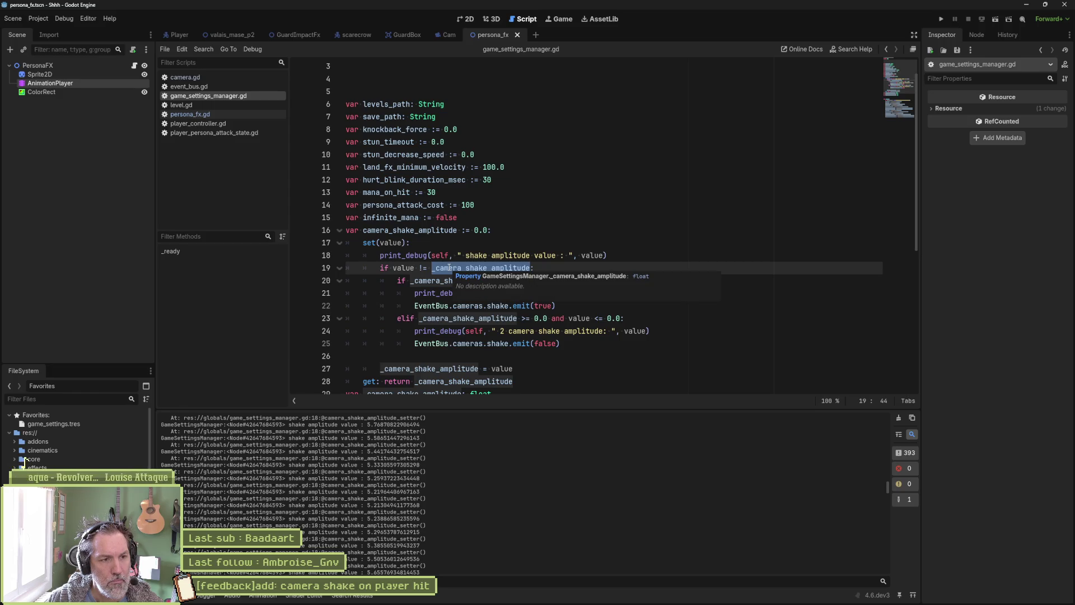
key("Up")
key("Up")
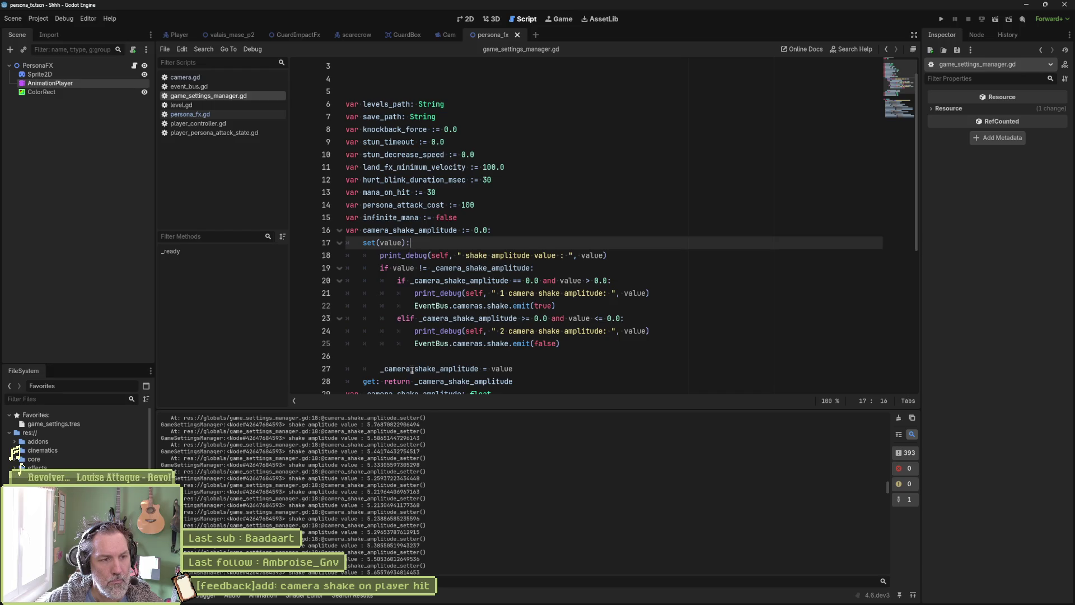
- Delete the amplitude print_debug line from the camera_shake_amplitude setter
left_click_drag(380, 369, 507, 368)
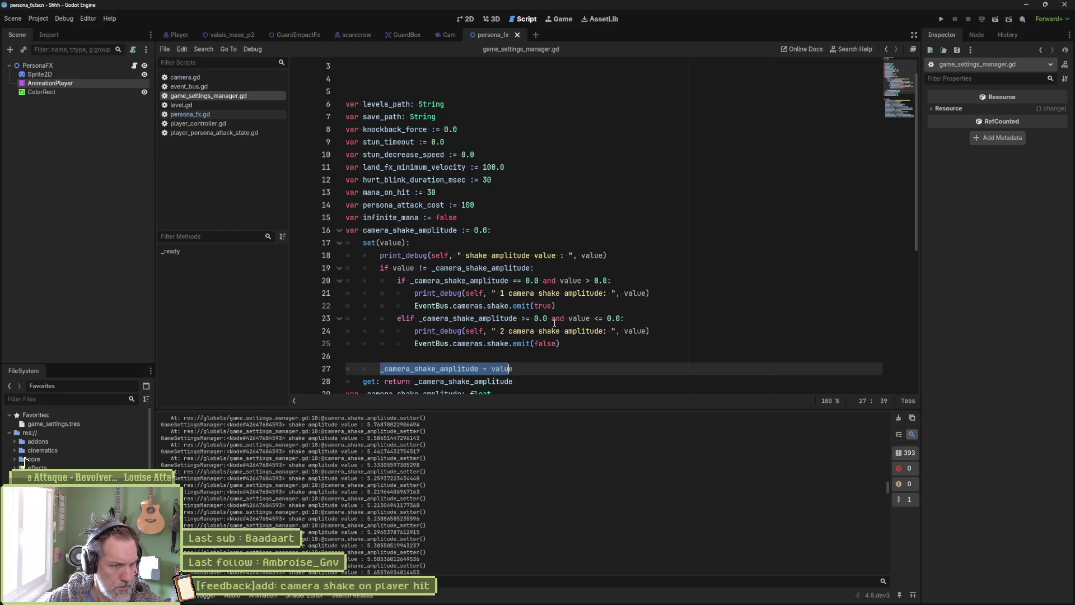
left_click(543, 256)
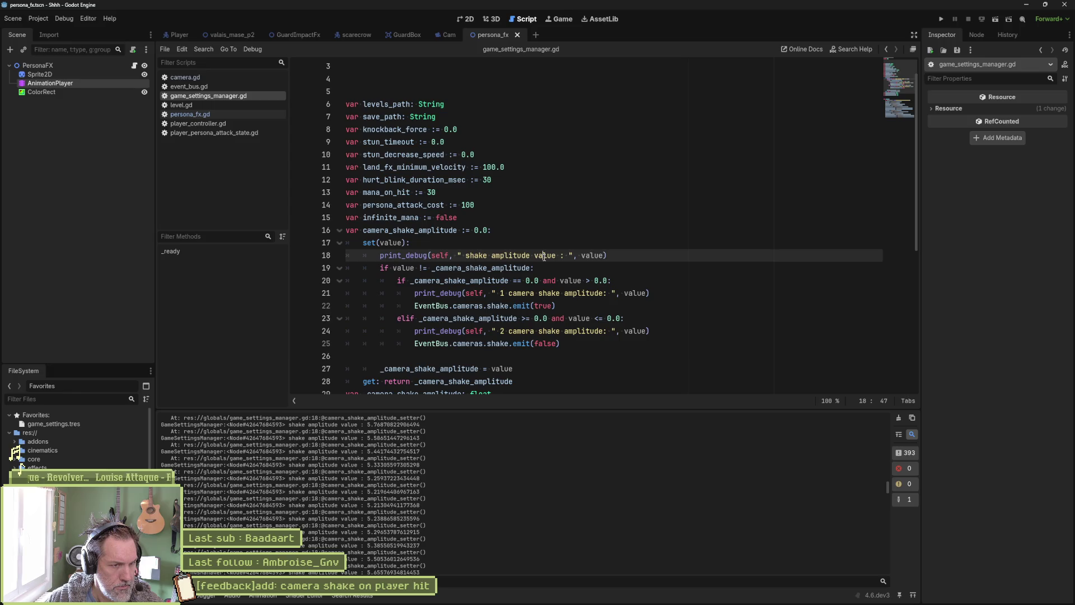
key("ctrl+shift+k")
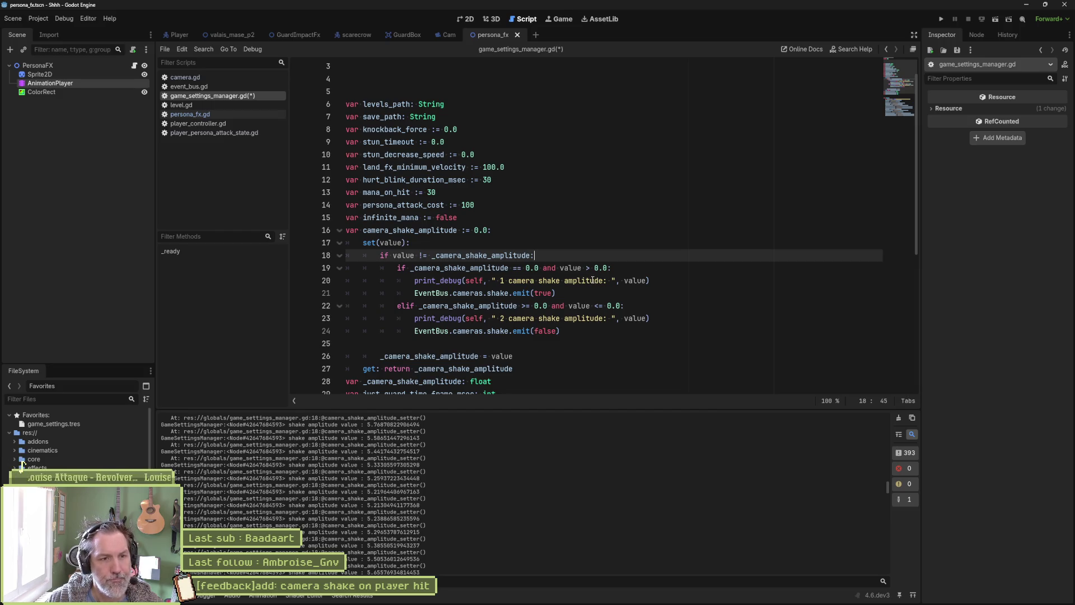
- Examine the setter's shake-trigger conditions, including the == 0.0 comparison on line 19
left_click(616, 280)
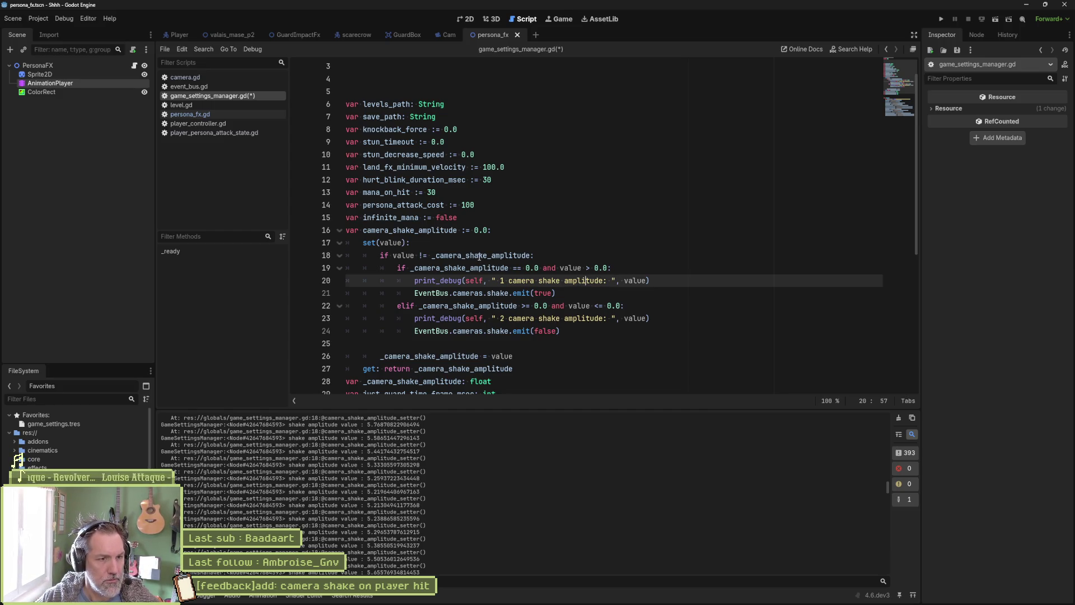
left_click_drag(478, 255, 478, 331)
left_click(502, 282)
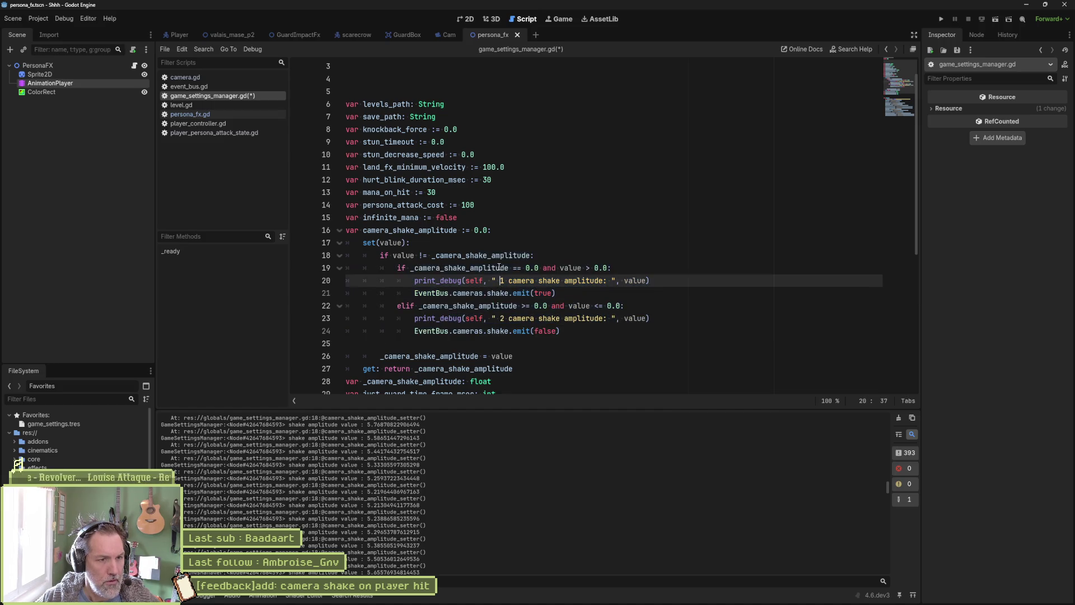
left_click_drag(513, 268, 540, 268)
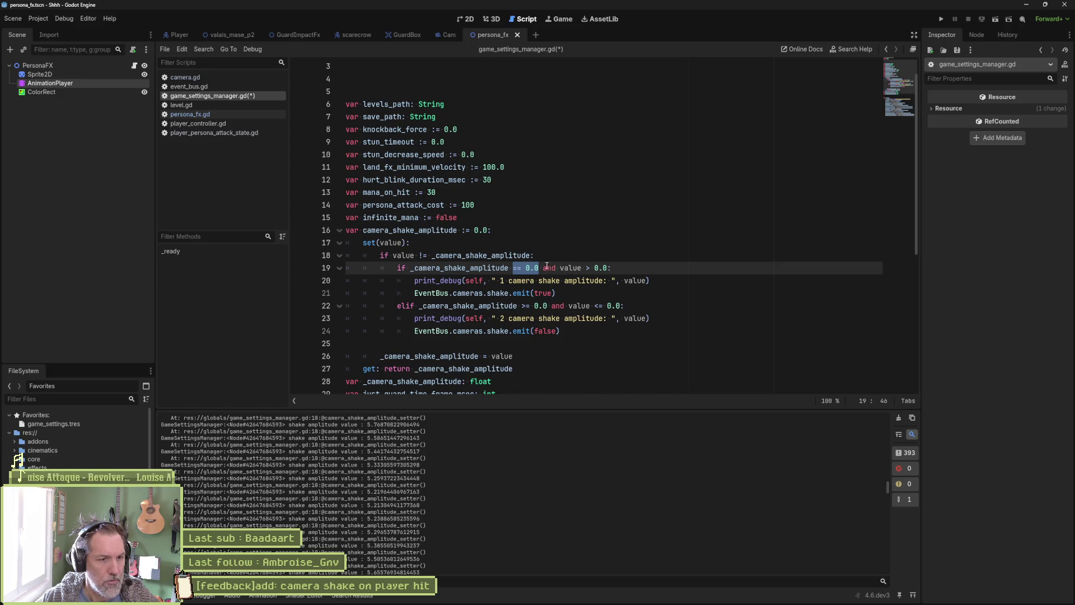
left_click(504, 268)
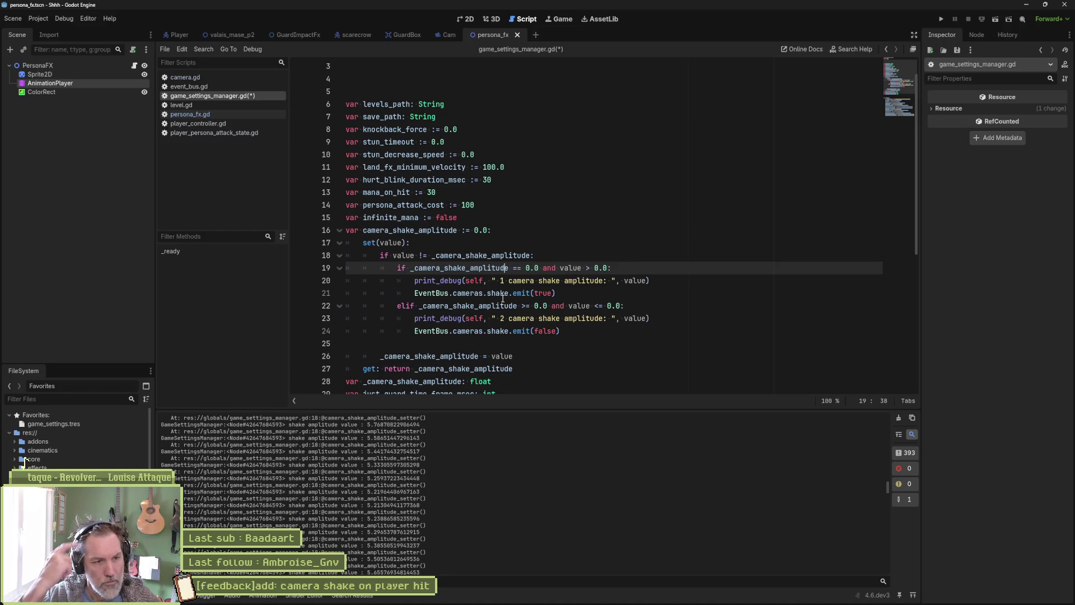
mouse_move(502, 300)
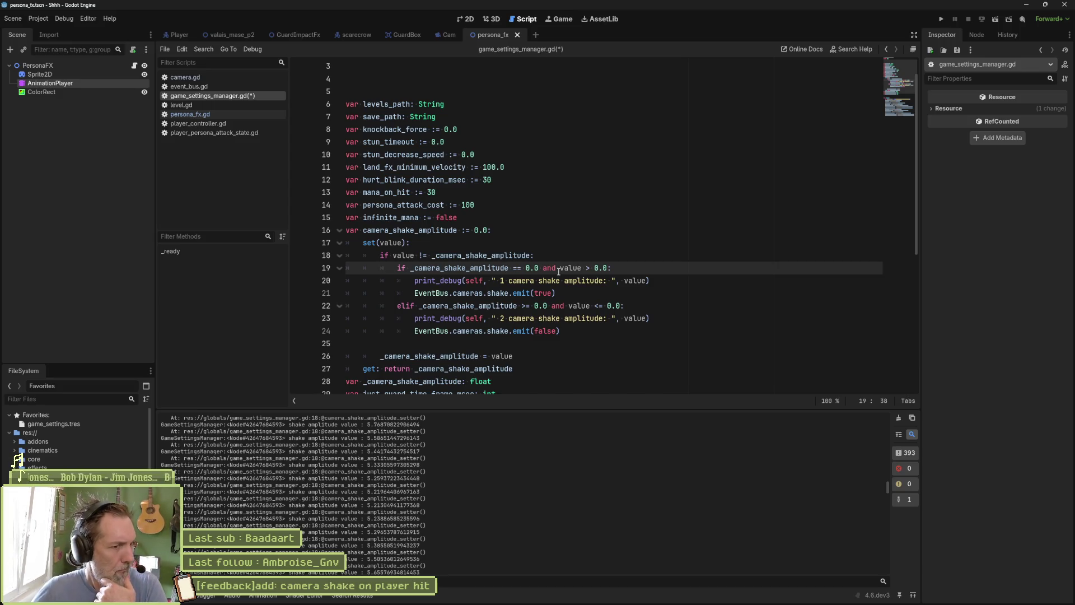
scroll(558, 271, "down", 7)
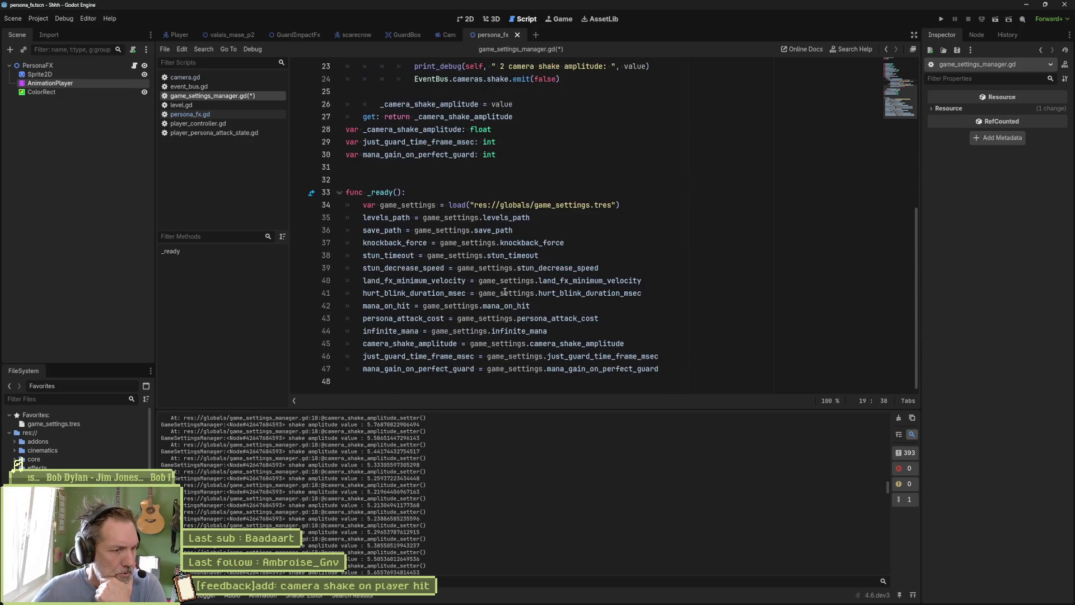
scroll(500, 293, "up", 5)
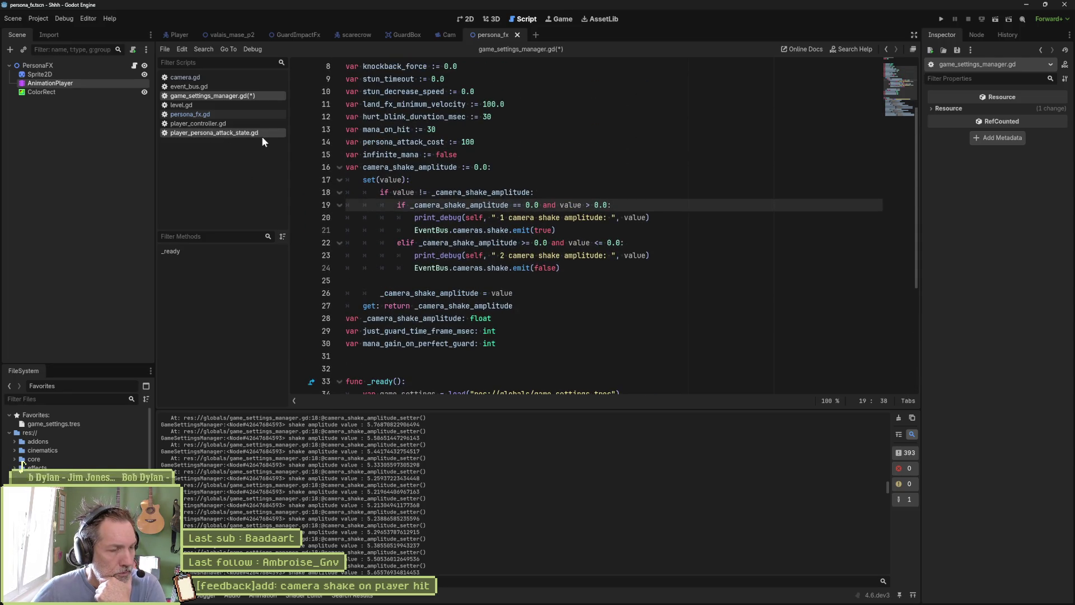
- Check the camera_shake_amplitude shake check in camera.gd, then return to game_settings_manager.gd
left_click(236, 78)
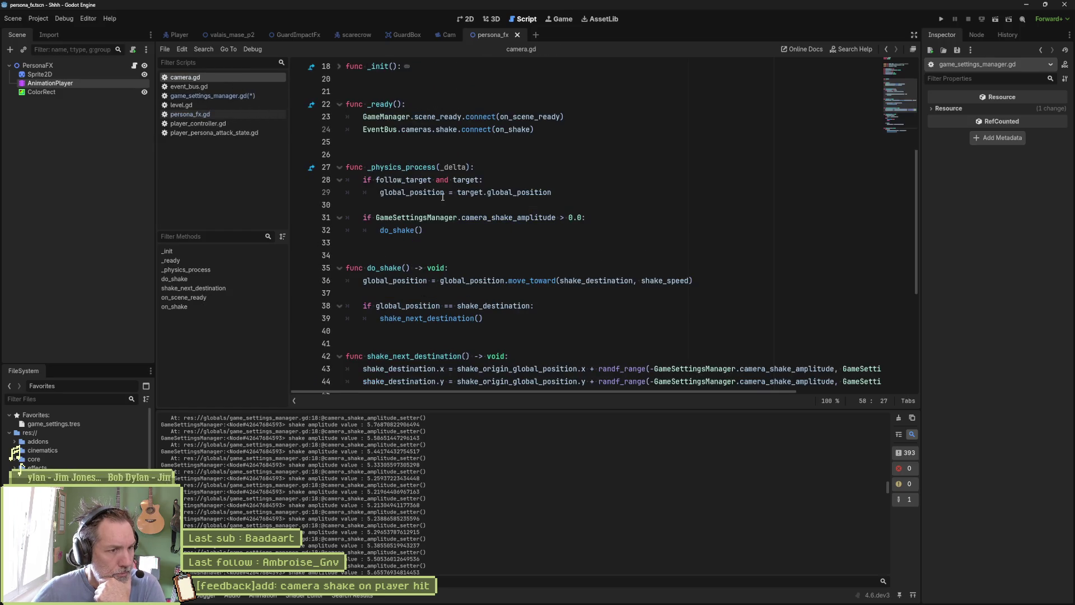
double_click(520, 218)
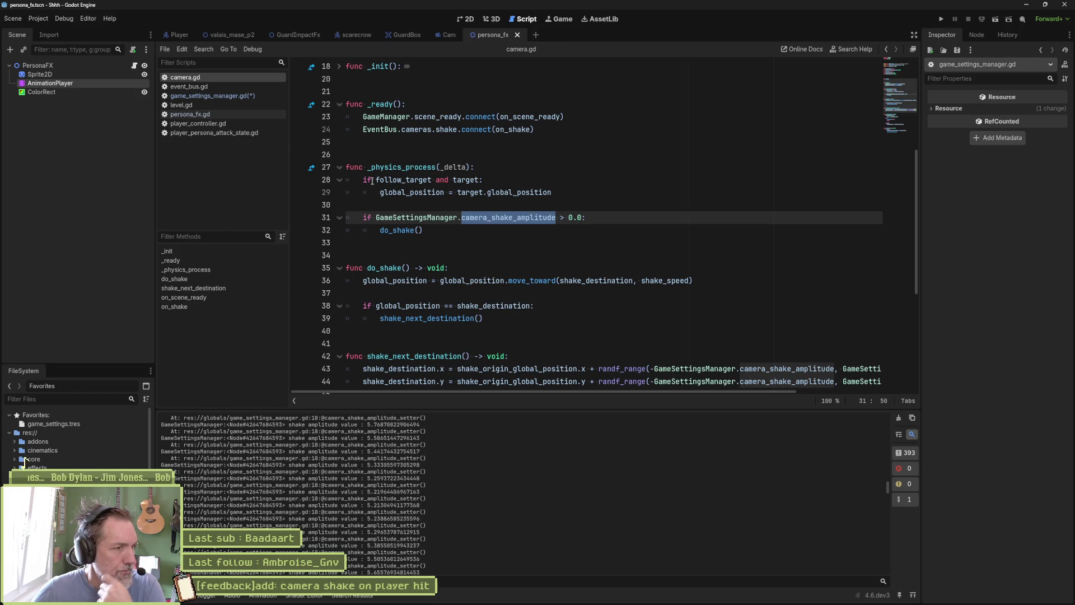
left_click(224, 96)
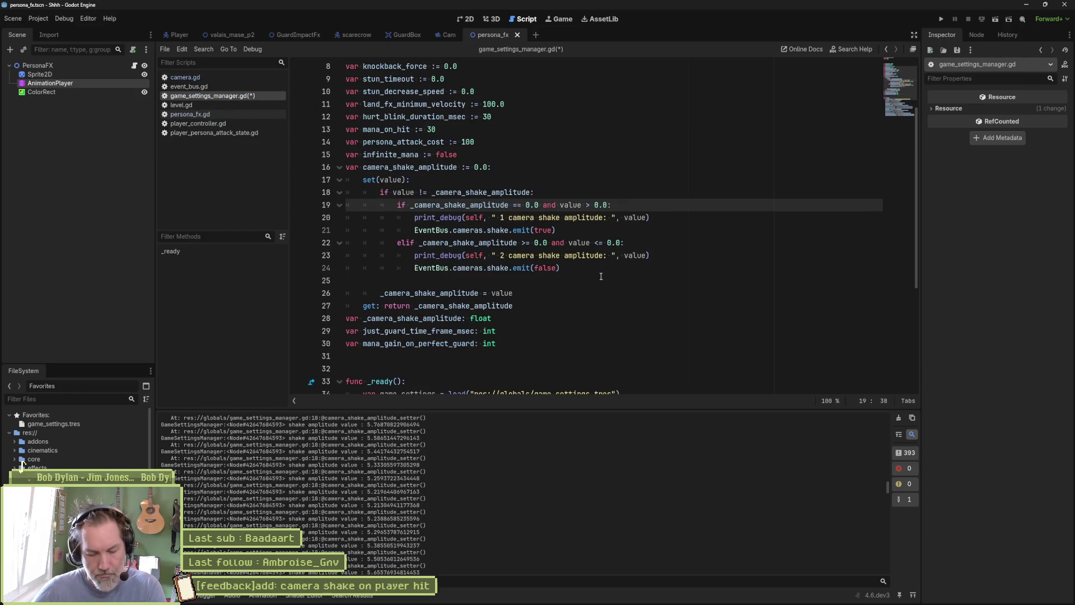
- Add '# start of the shake' and '# end of the shake' comment lines in the setter
left_click(639, 194)
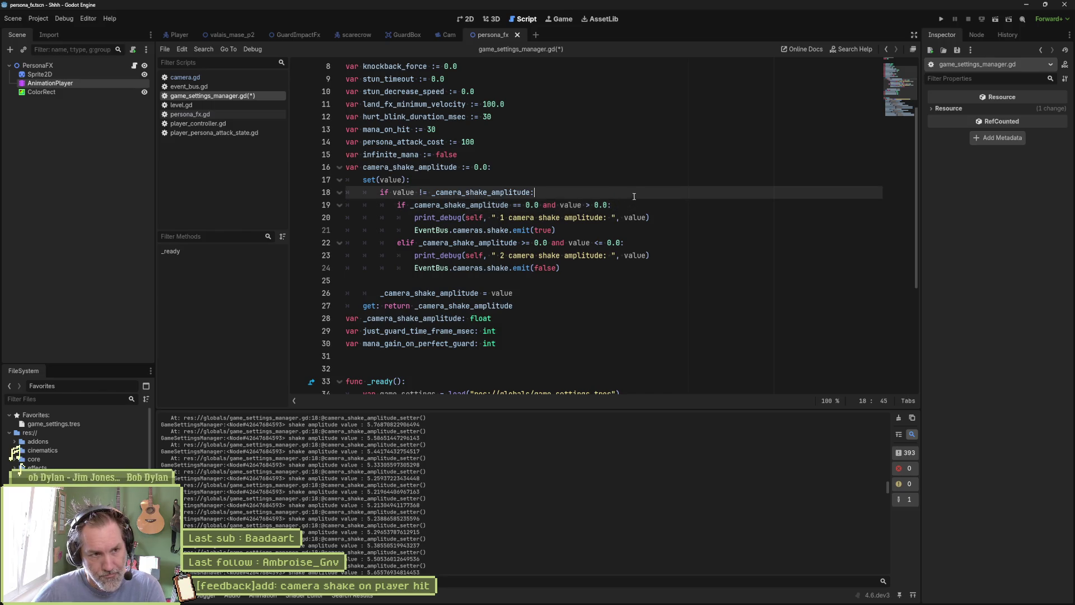
key("Return")
type("# start of th")
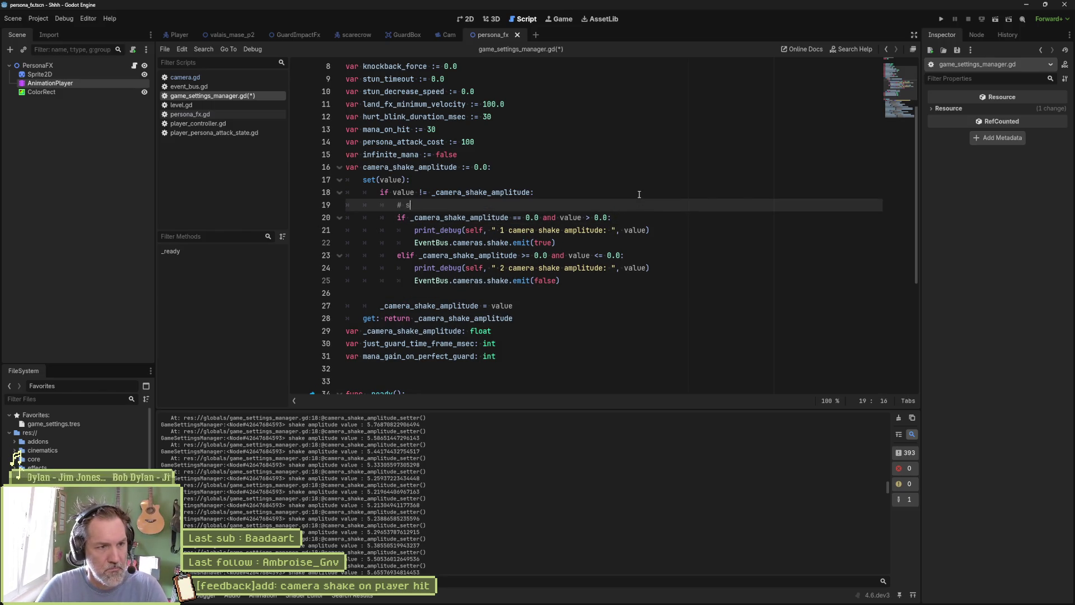
type("e shake")
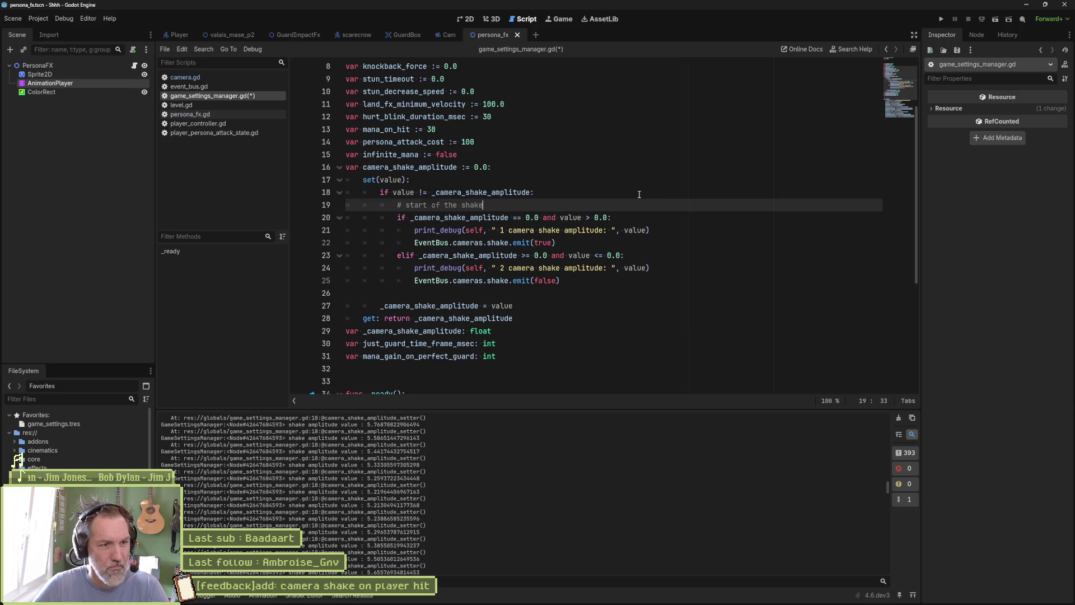
key("Down")
key("Down")
key("Down")
key("Return")
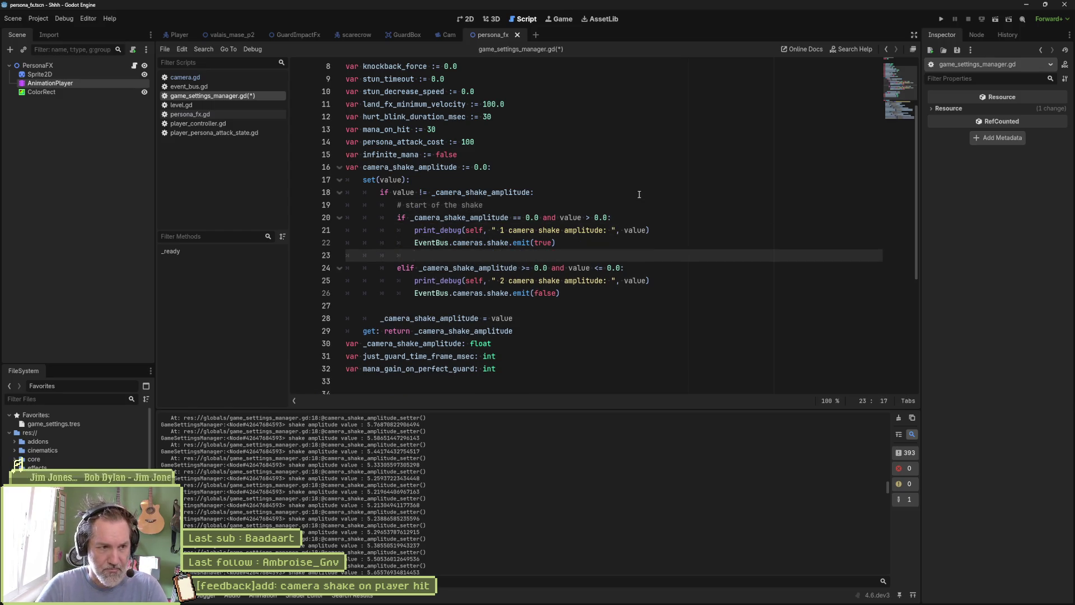
type("# end of the shake")
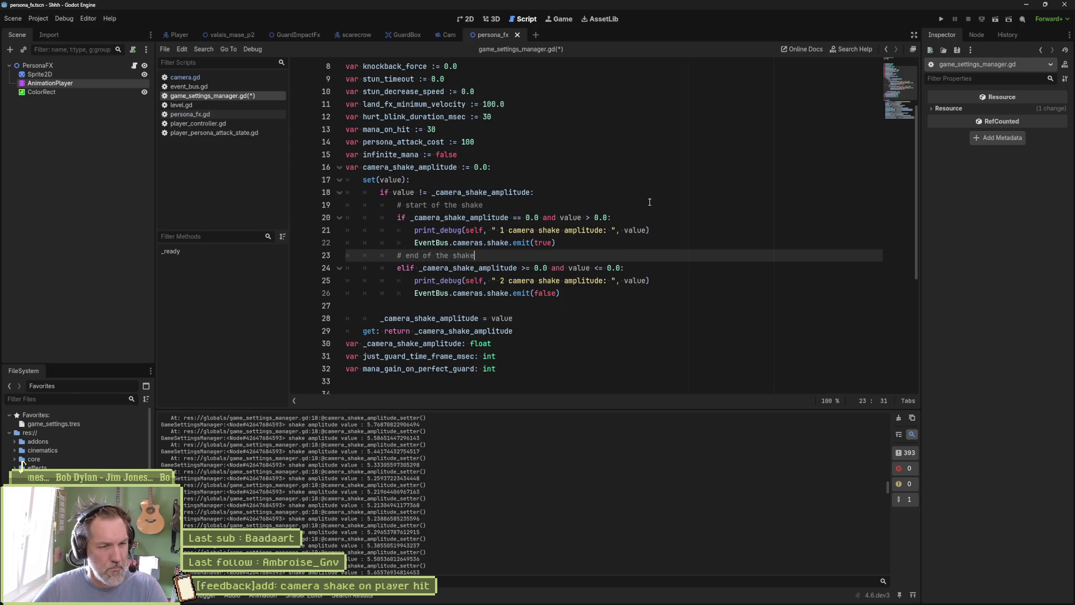
- Place the two comments at the ends of the if and elif lines, remove leftover blank lines, and save
mouse_move(483, 205)
left_mouse_down()
mouse_move(397, 205)
mouse_move(610, 218)
left_mouse_up()
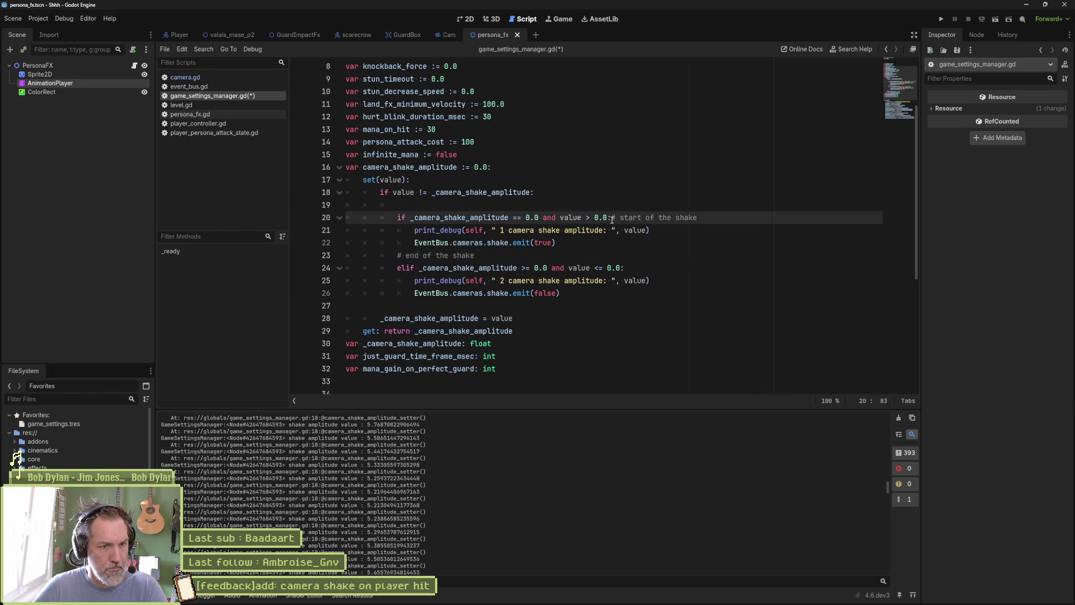
left_click(612, 218)
left_click_drag(474, 255, 397, 256)
key("ctrl+c")
key("BackSpace")
left_click(647, 271)
key("ctrl+v")
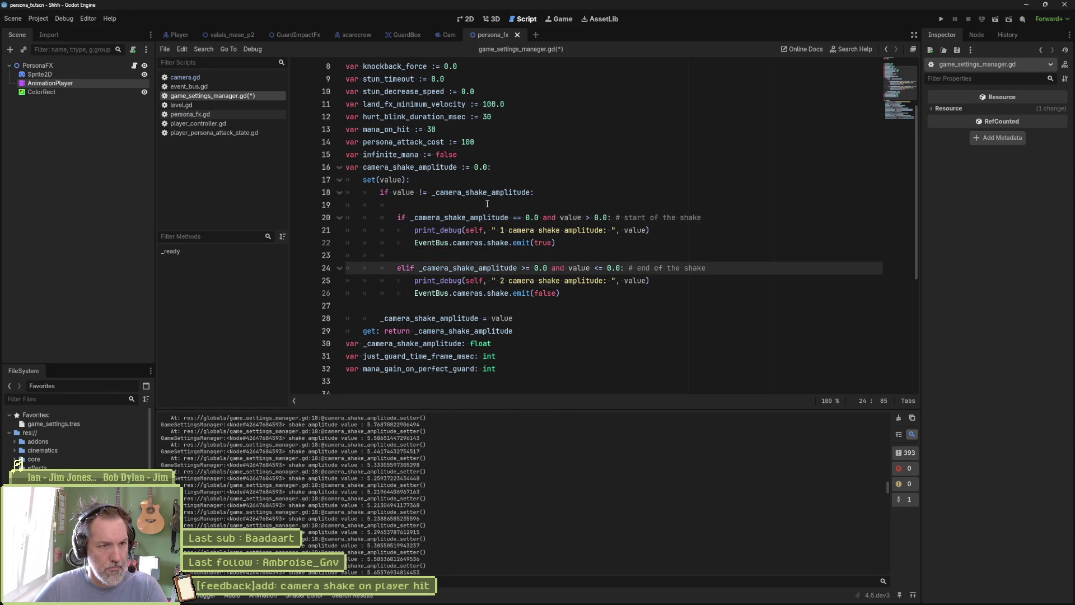
left_click(488, 204)
key("ctrl+shift+k")
left_click(471, 242)
key("ctrl+shift+k")
key("ctrl+s")
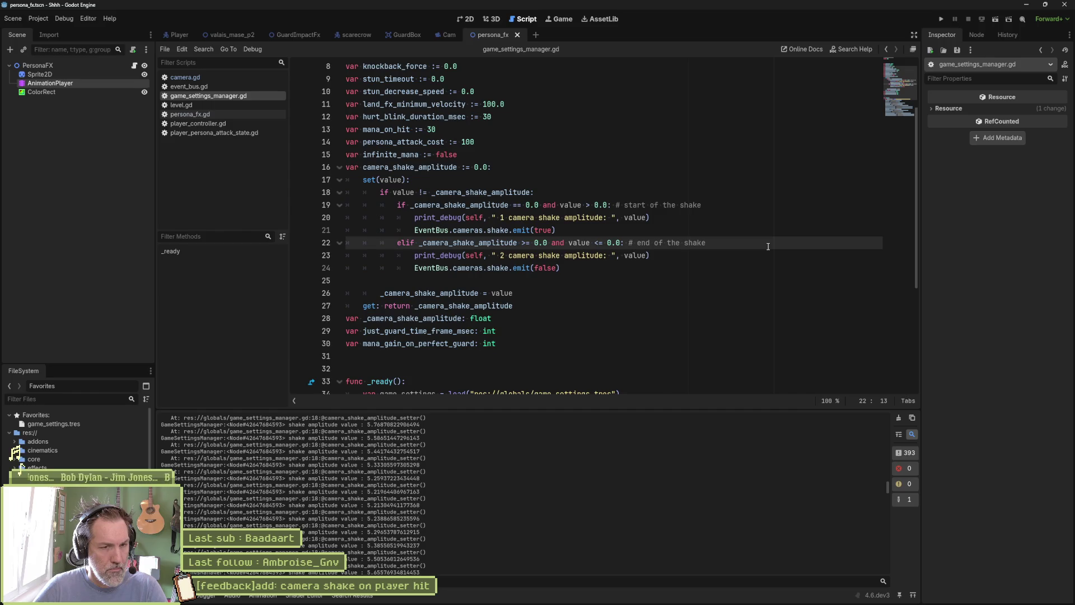
- Delete both print_debug lines from the setter and save the script
left_click(674, 219)
key("ctrl+shift+k")
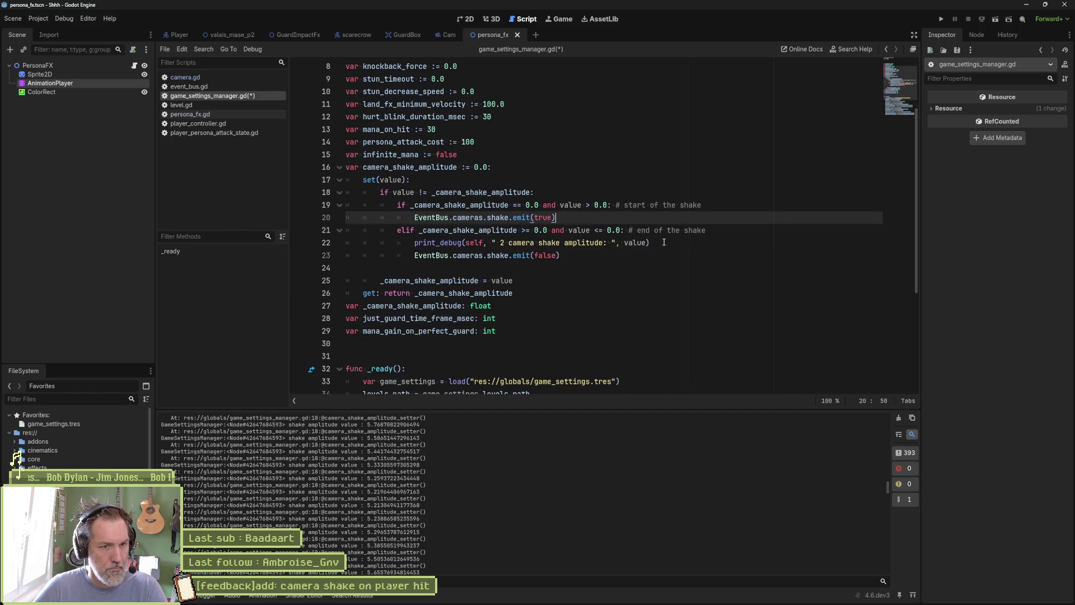
left_click(674, 243)
key("ctrl+shift+k")
key("ctrl+s")
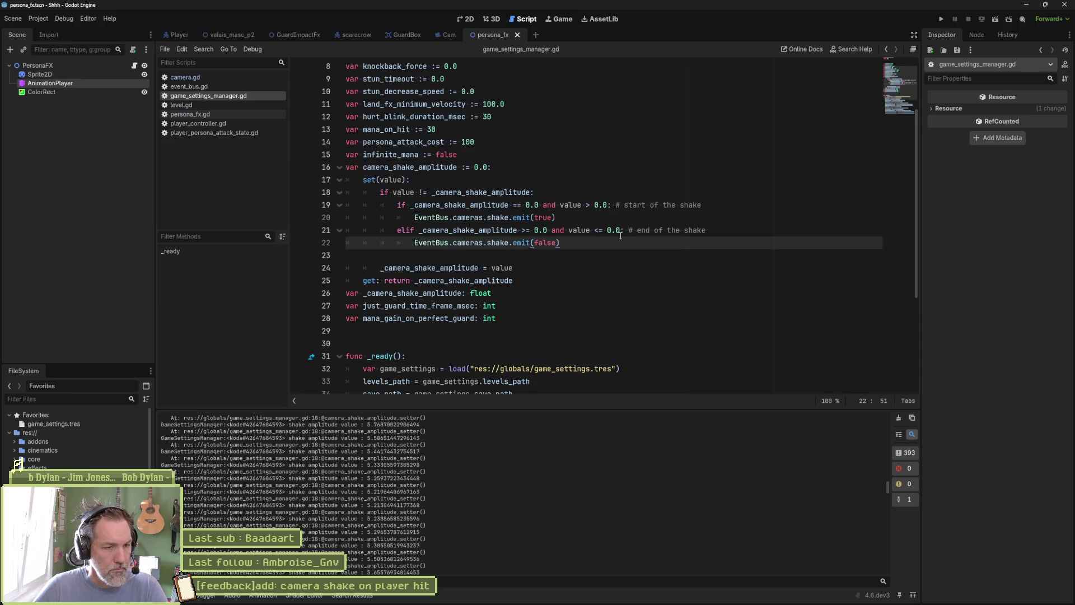
- Move the if line's shake comment onto its own line above and join emit(true) onto the if
left_click(615, 207)
key("BackSpace")
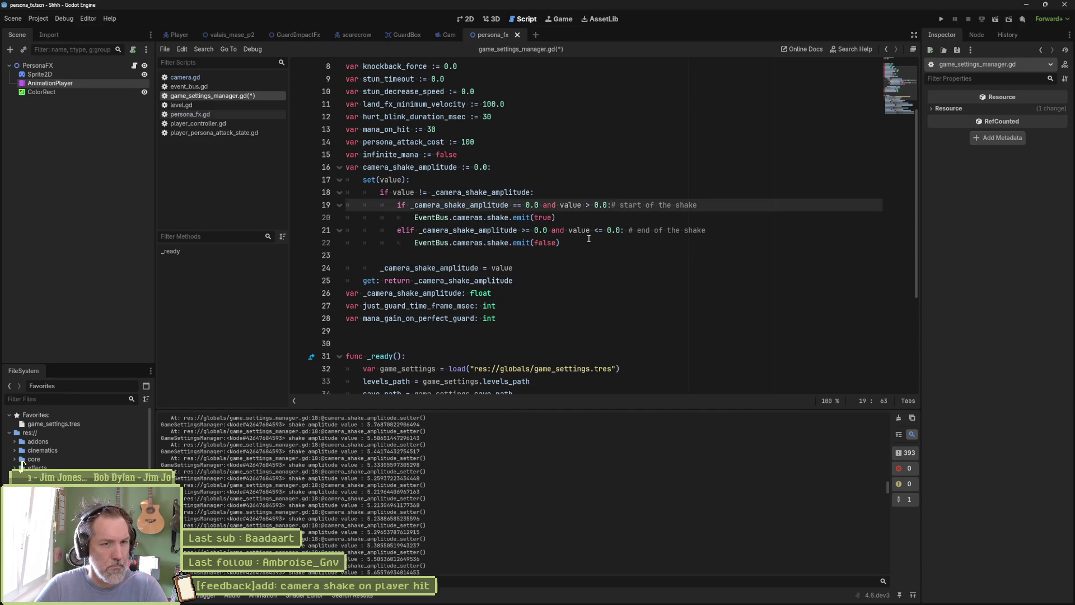
key("shift+End")
key("ctrl+x")
key("Up")
key("Return")
key("ctrl+v")
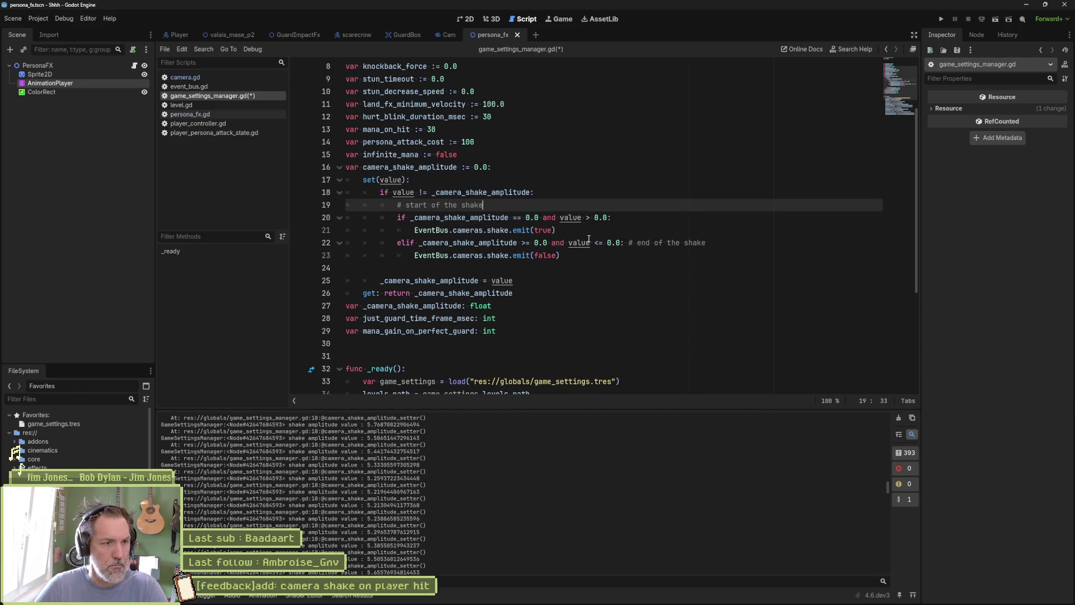
key("Down")
key("End")
key("Delete")
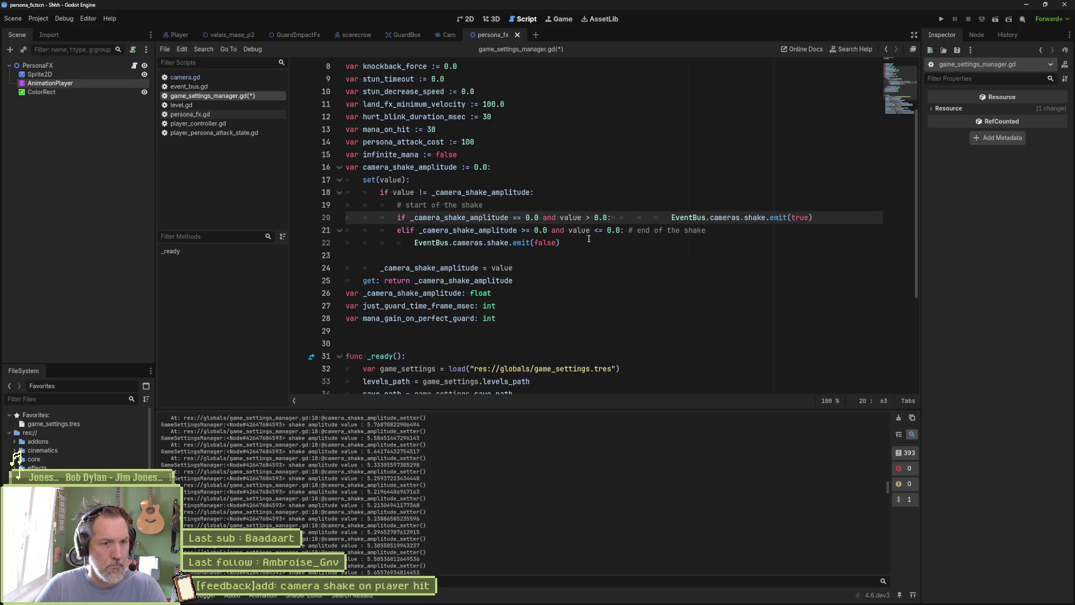
key("Delete")
key("Delete")
key("Delete")
- Move the elif's shake comment onto its own line and join emit(false) onto the elif
key("Down")
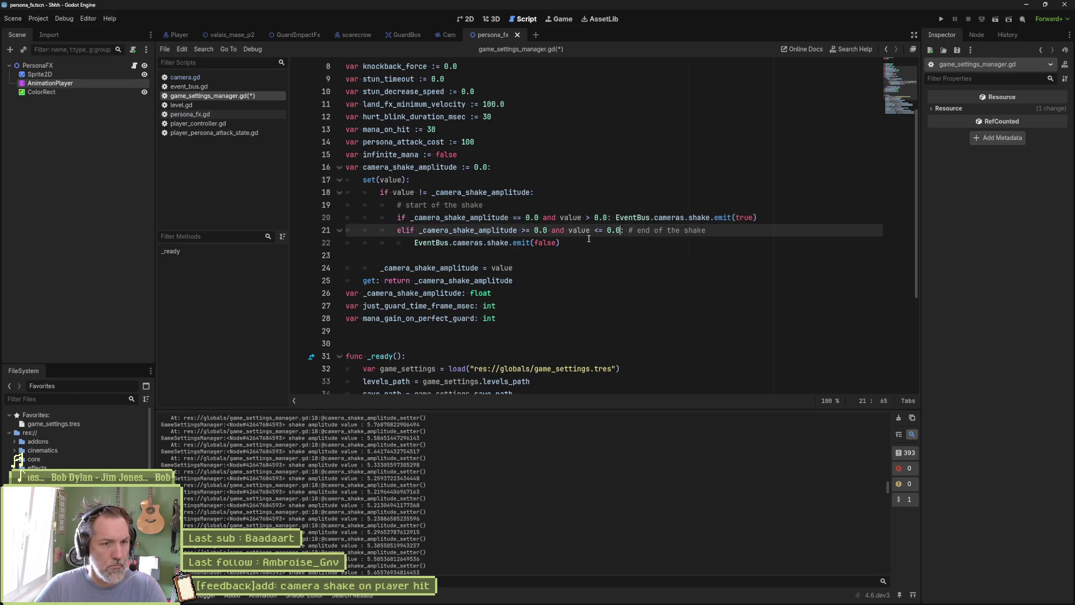
key("shift+End")
key("ctrl+x")
key("Up")
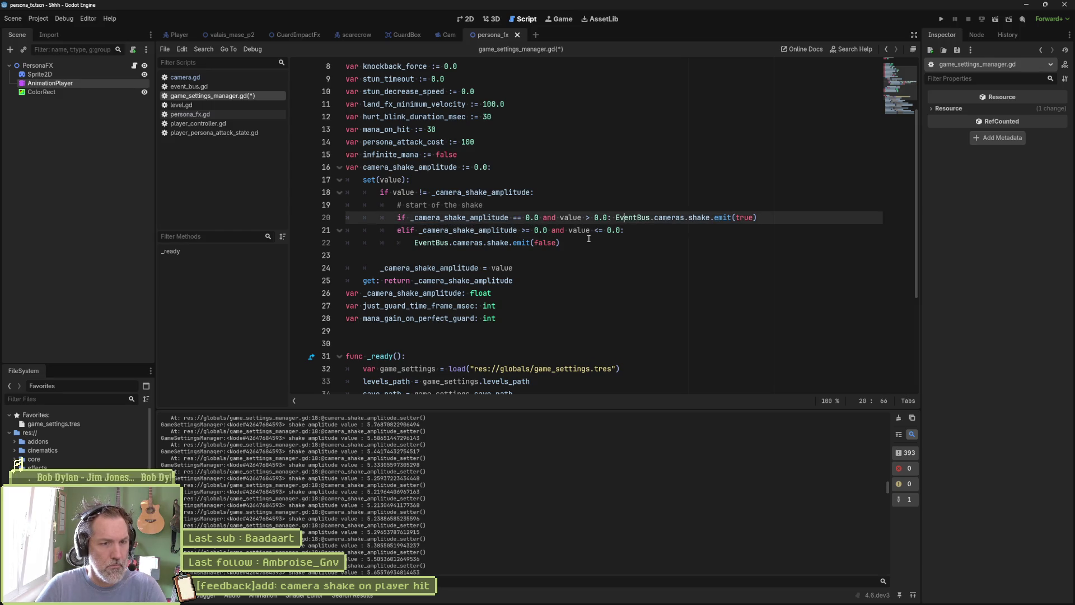
key("Down")
key("Home")
key("ctrl+v")
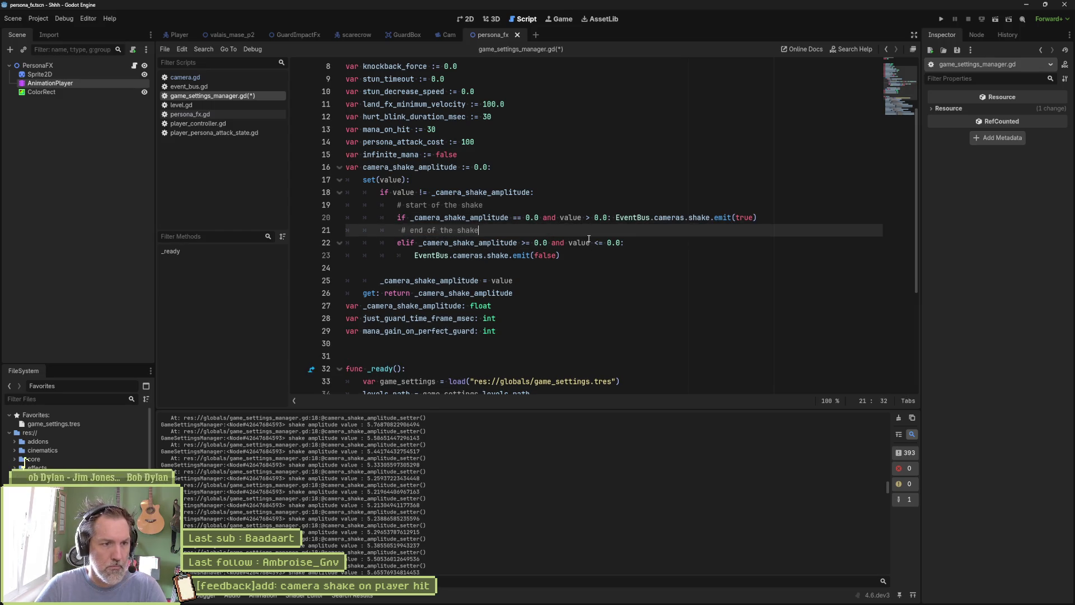
key("Return")
key("End")
key("Delete")
key("Delete")
key("Delete")
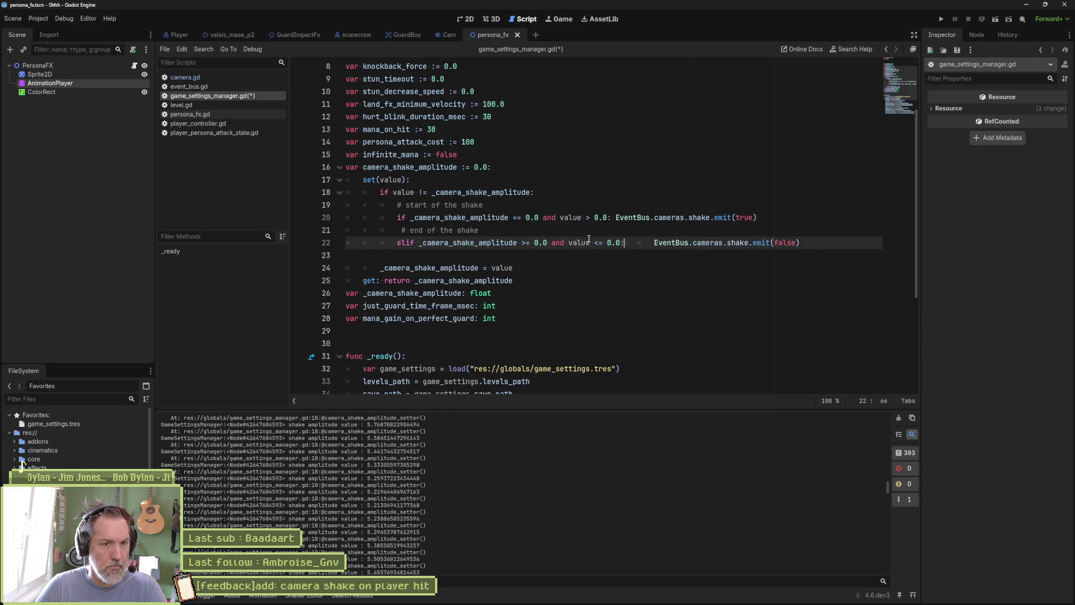
- Save the script and switch to camera.gd
key("ctrl+s")
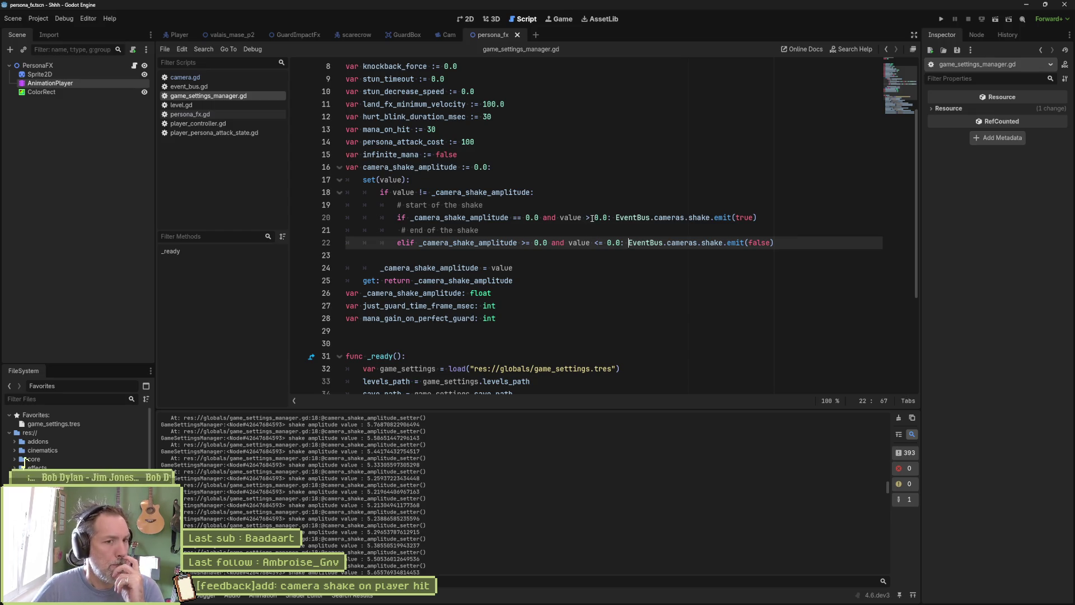
left_click(715, 217)
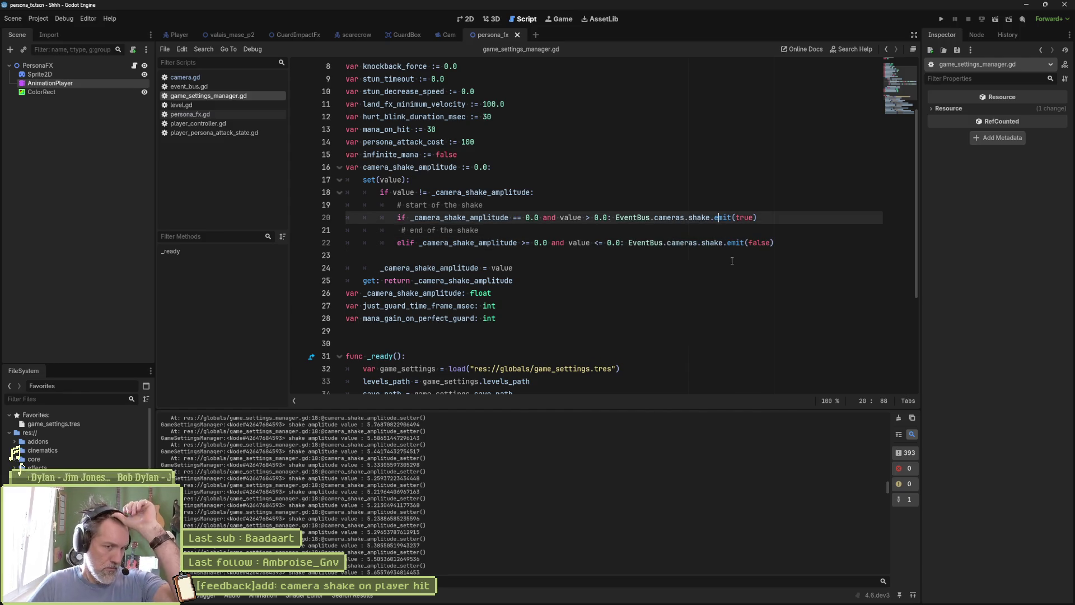
left_click(216, 75)
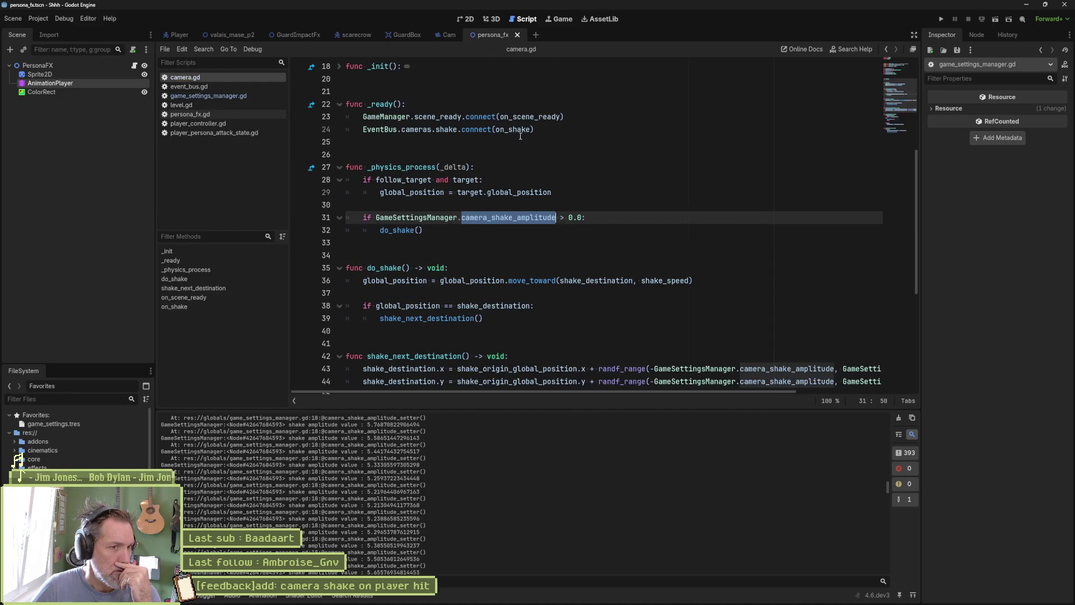
- Highlight every use of on_shake and scroll through camera.gd
double_click(512, 129)
scroll(593, 250, "down", 1)
scroll(594, 250, "down", 5)
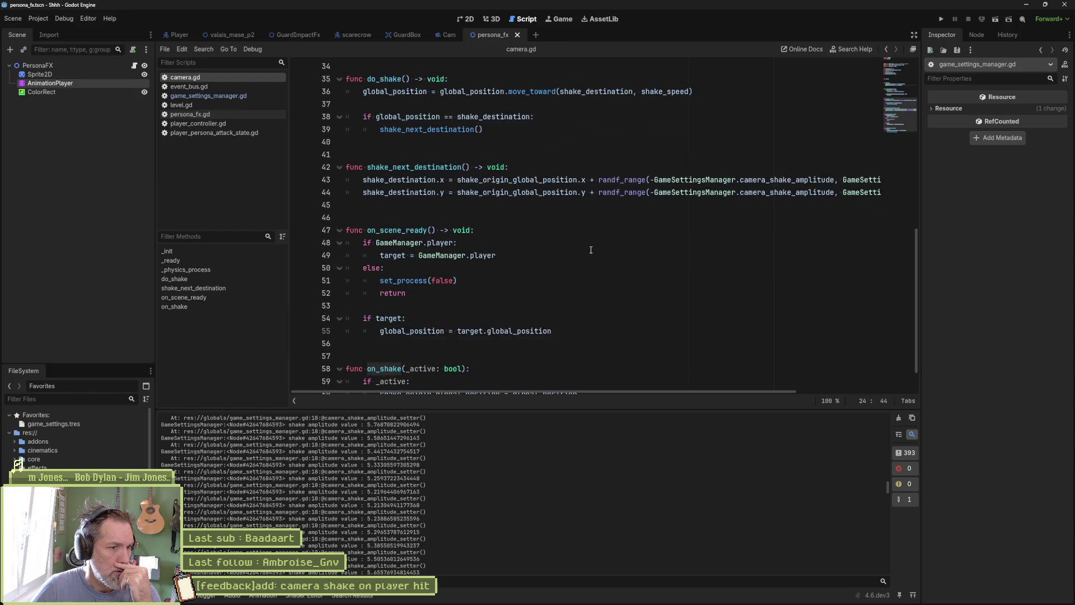
scroll(591, 250, "down", 1)
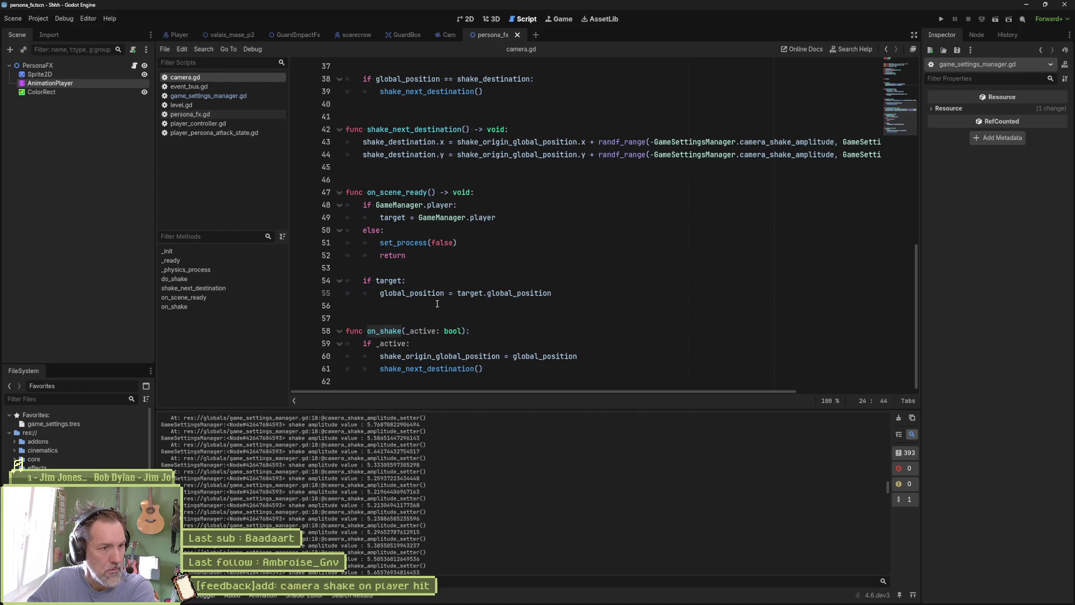
- Fold on_scene_ready, review the shake code, and clear the Output log
left_click(340, 192)
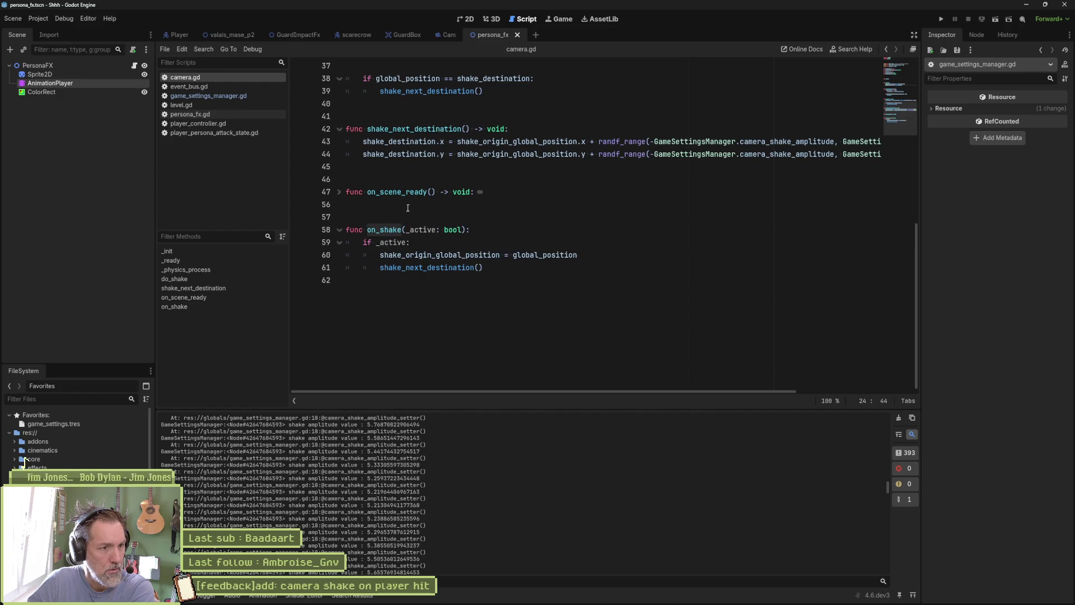
scroll(541, 248, "up", 5)
scroll(541, 248, "down", 3)
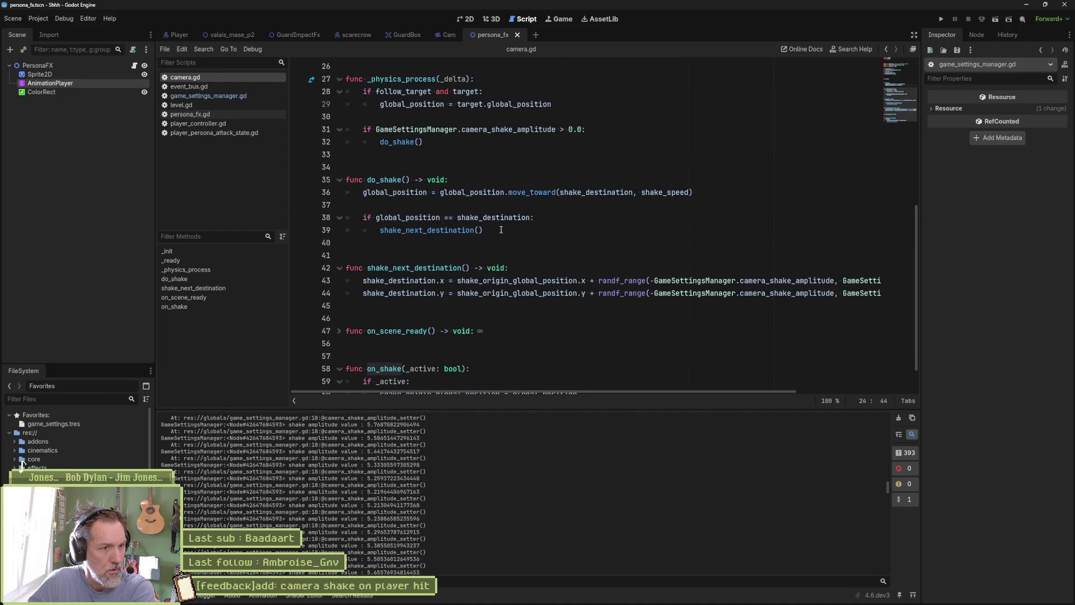
left_click_drag(493, 230, 331, 206)
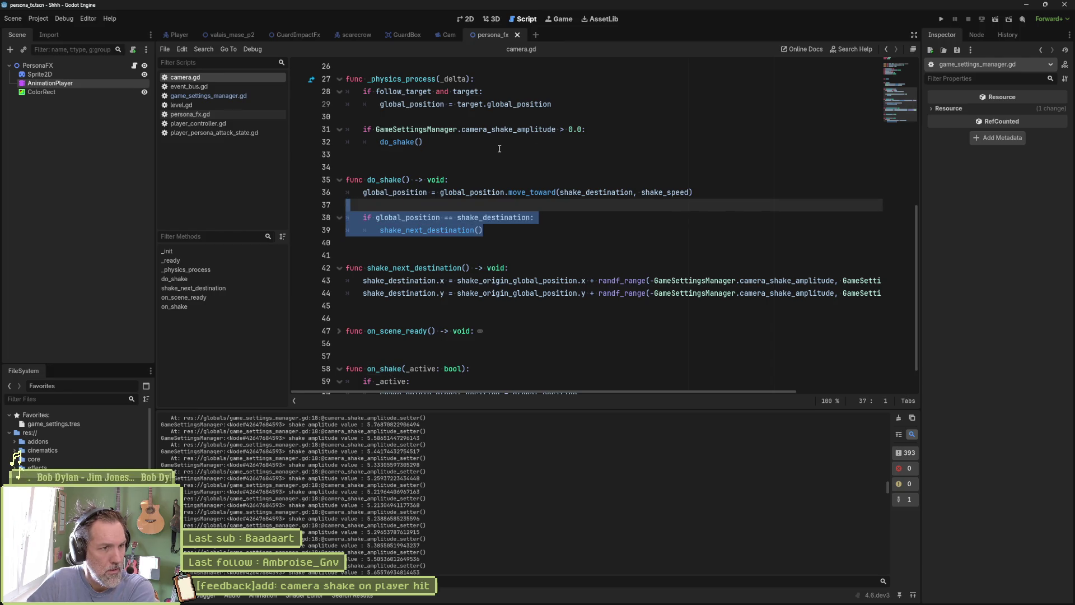
scroll(486, 193, "down", 1)
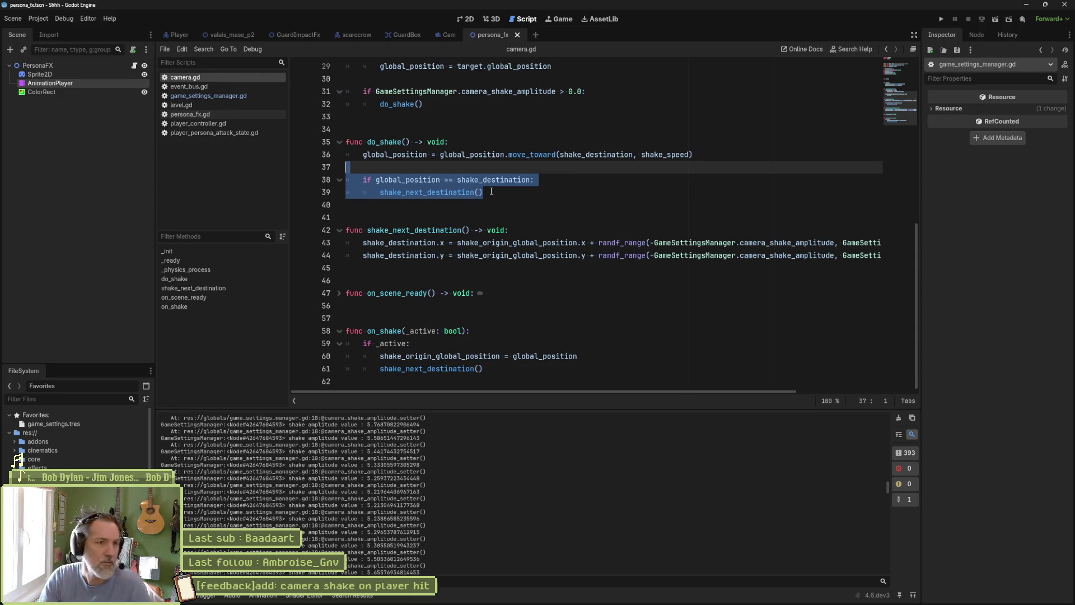
left_click(549, 195)
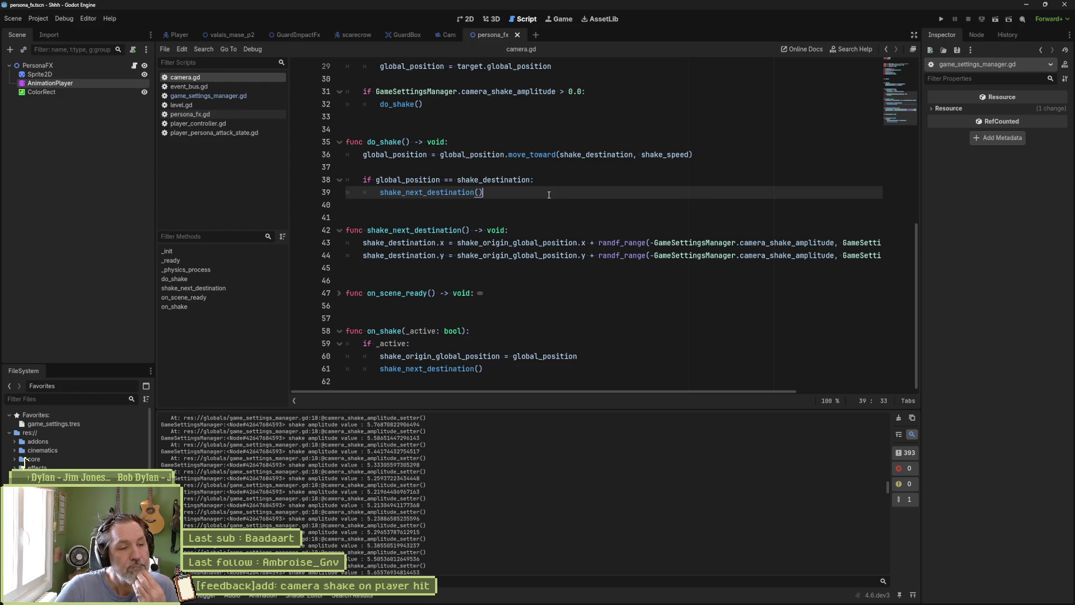
left_click(899, 418)
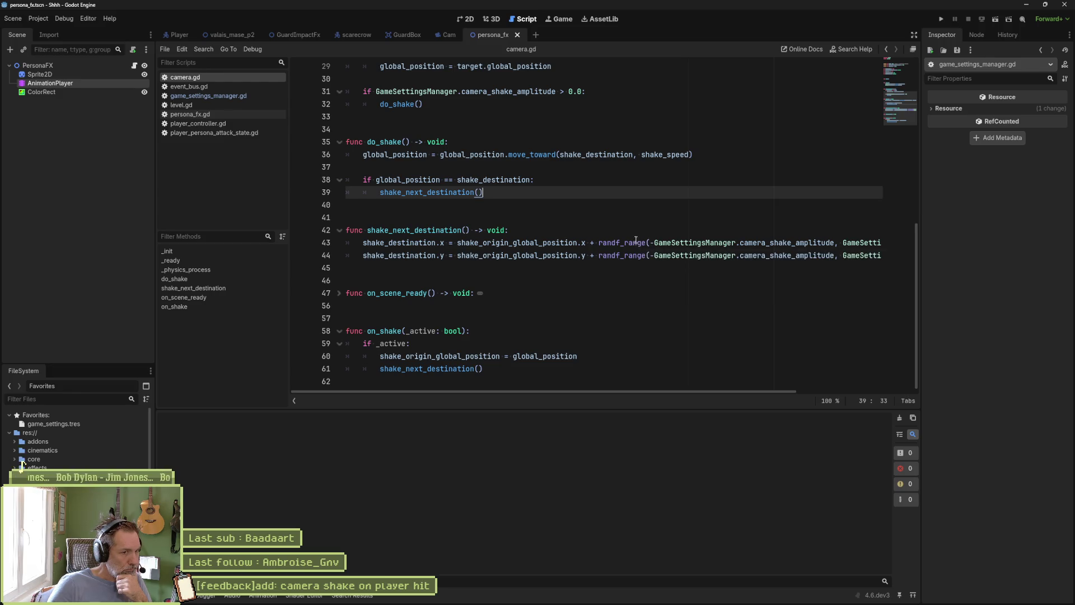
key("F12")
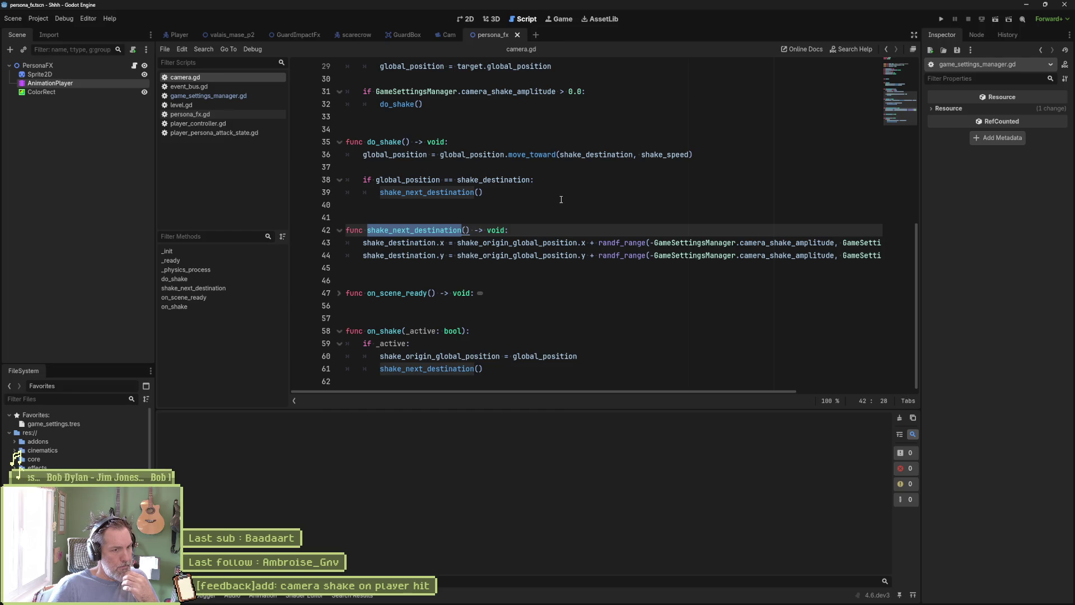
double_click(386, 329)
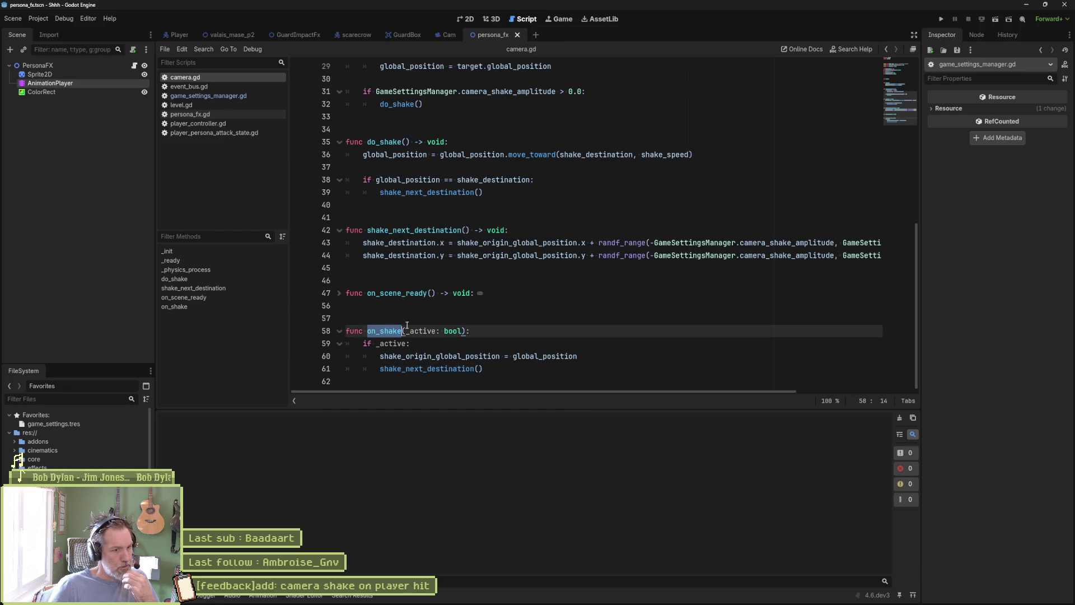
scroll(470, 315, "up", 6)
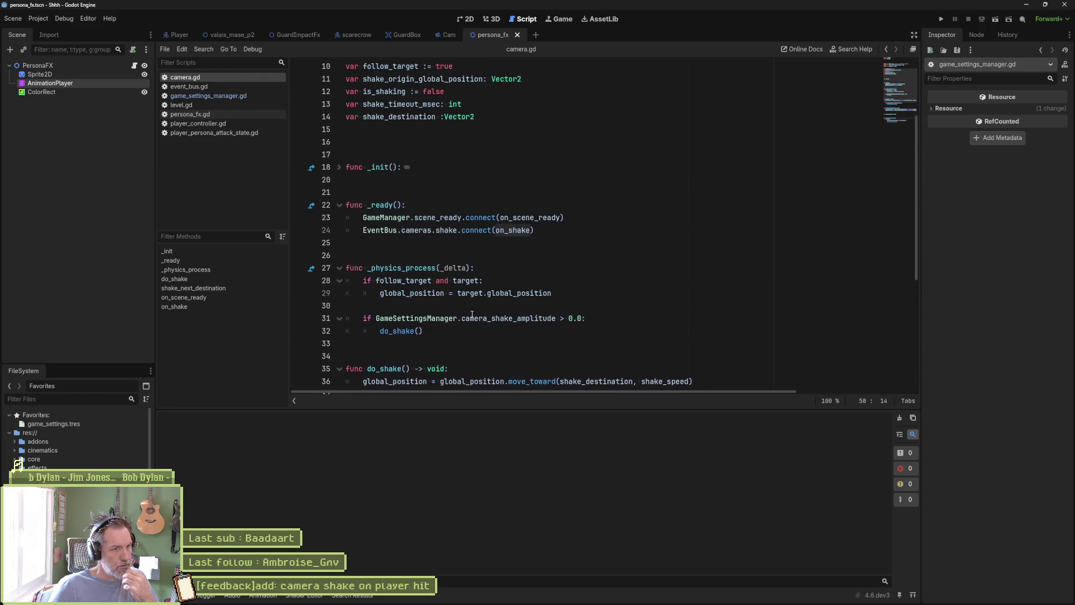
left_click_drag(363, 230, 532, 231)
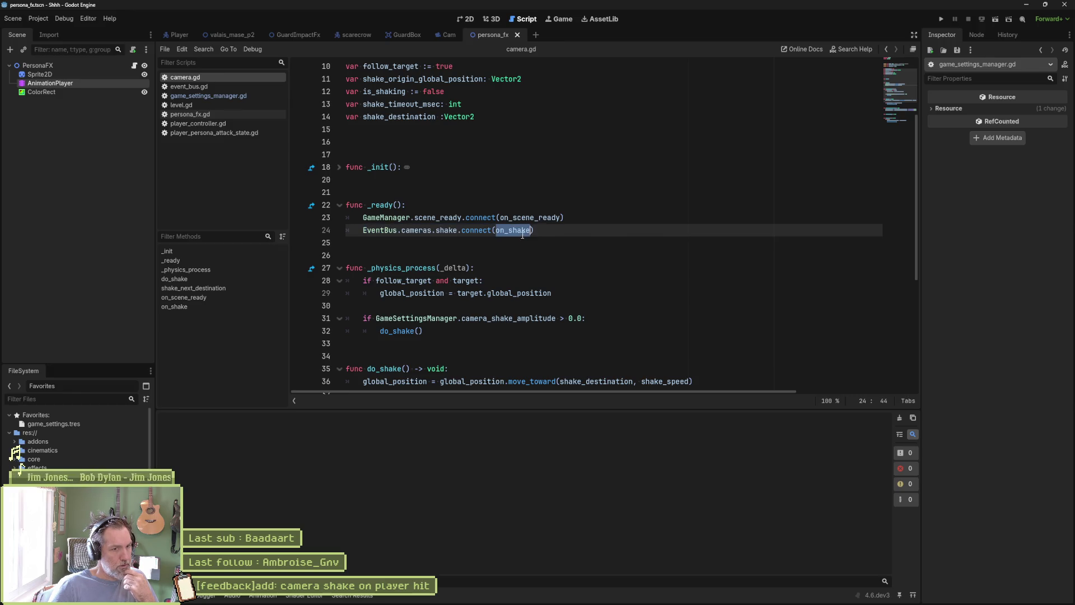
scroll(527, 251, "down", 5)
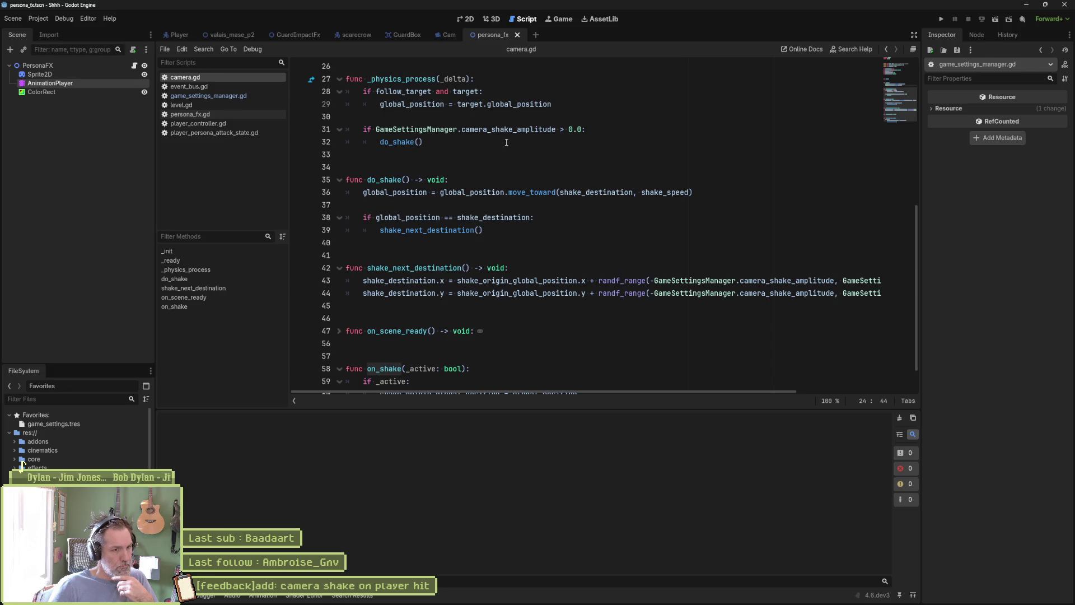
scroll(509, 145, "down", 1)
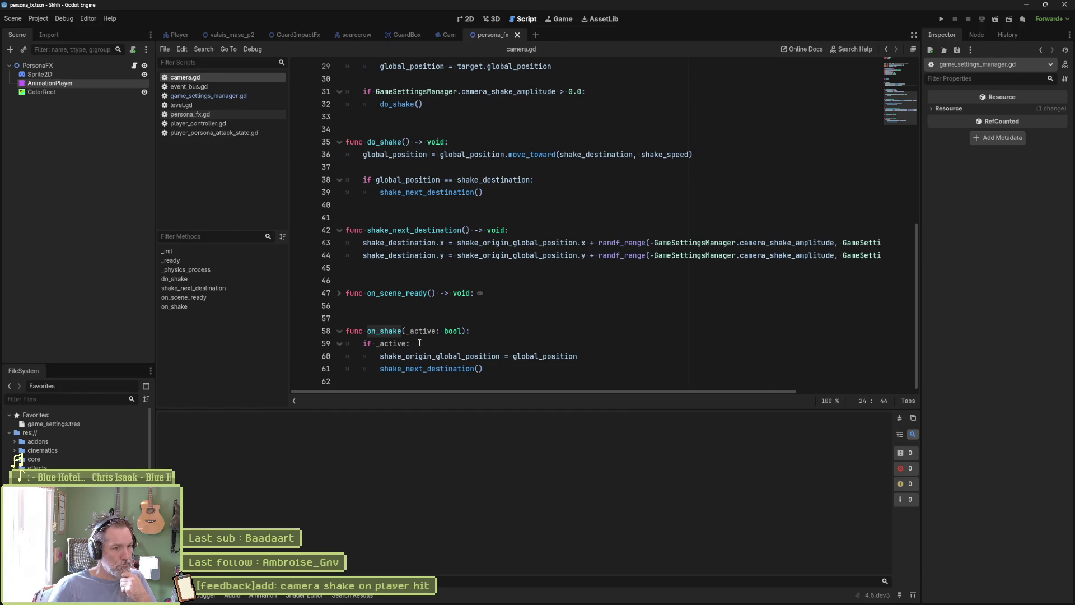
scroll(482, 311, "up", 3)
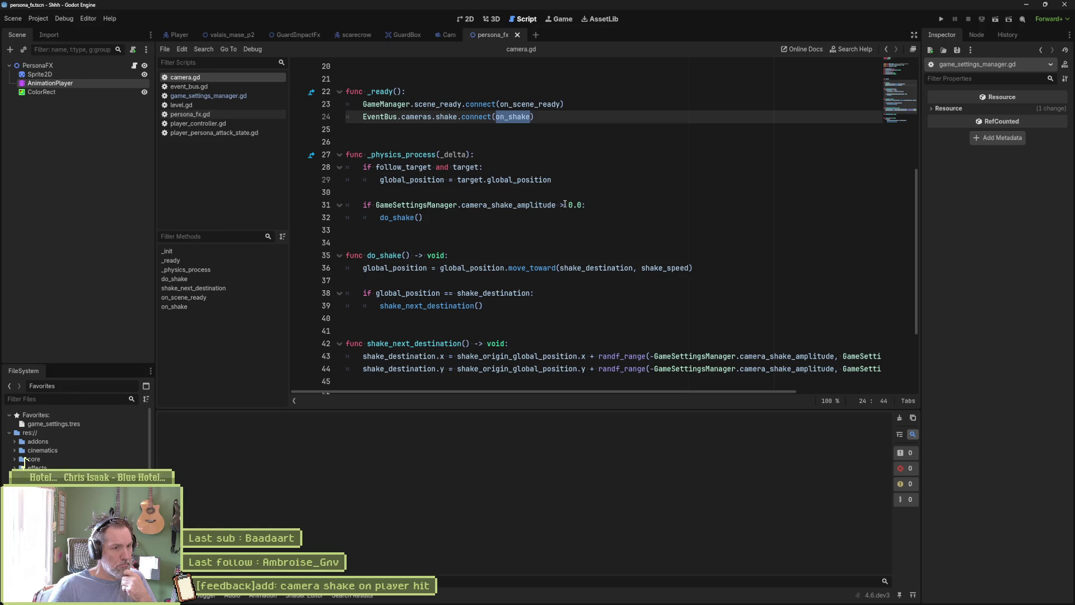
double_click(481, 212)
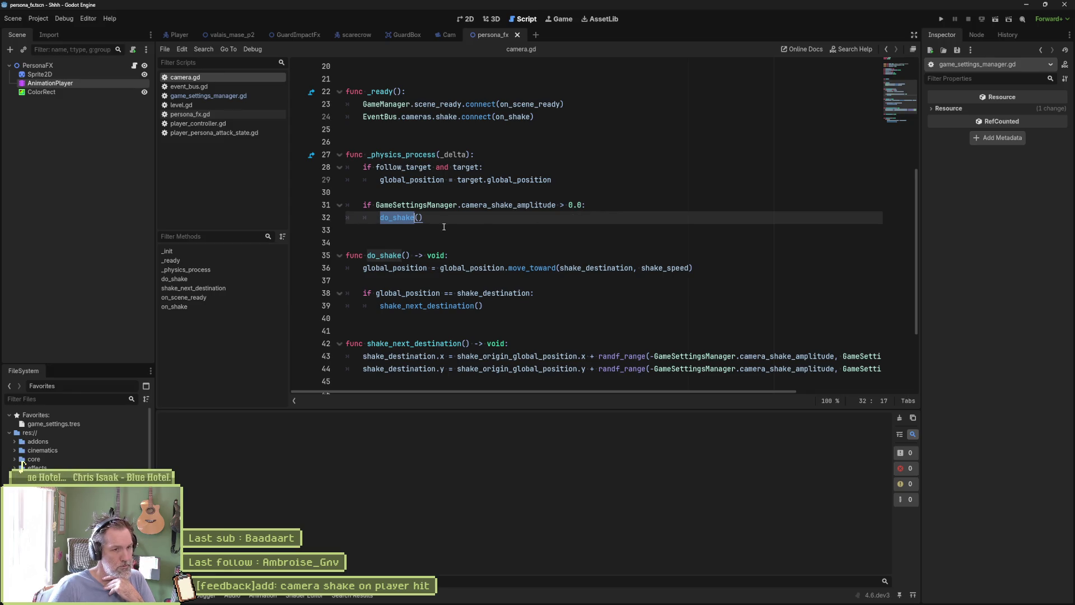
scroll(439, 224, "down", 3)
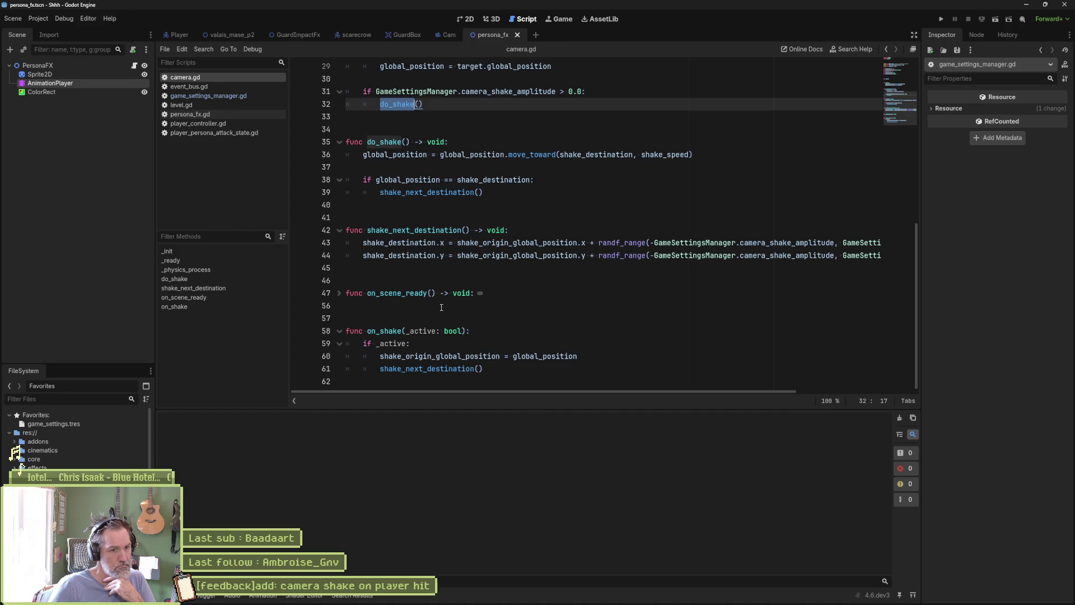
left_click_drag(427, 368, 432, 340)
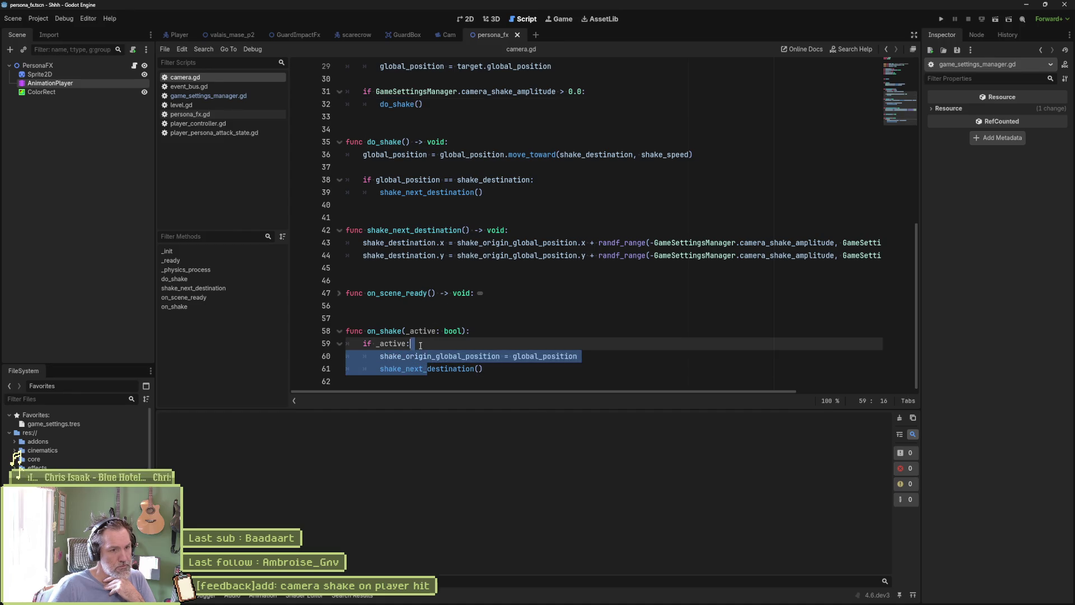
- Unindent lines 60–61, comment out 'if _active:', save, and run the game with F5
left_click(421, 344)
key("ctrl+z")
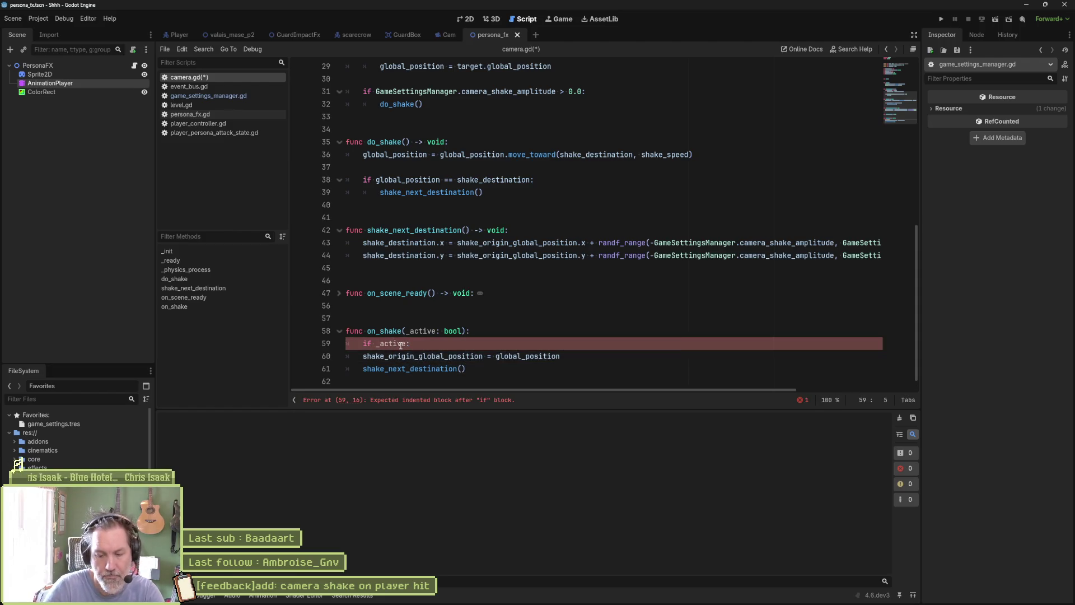
type("#")
key("ctrl+s")
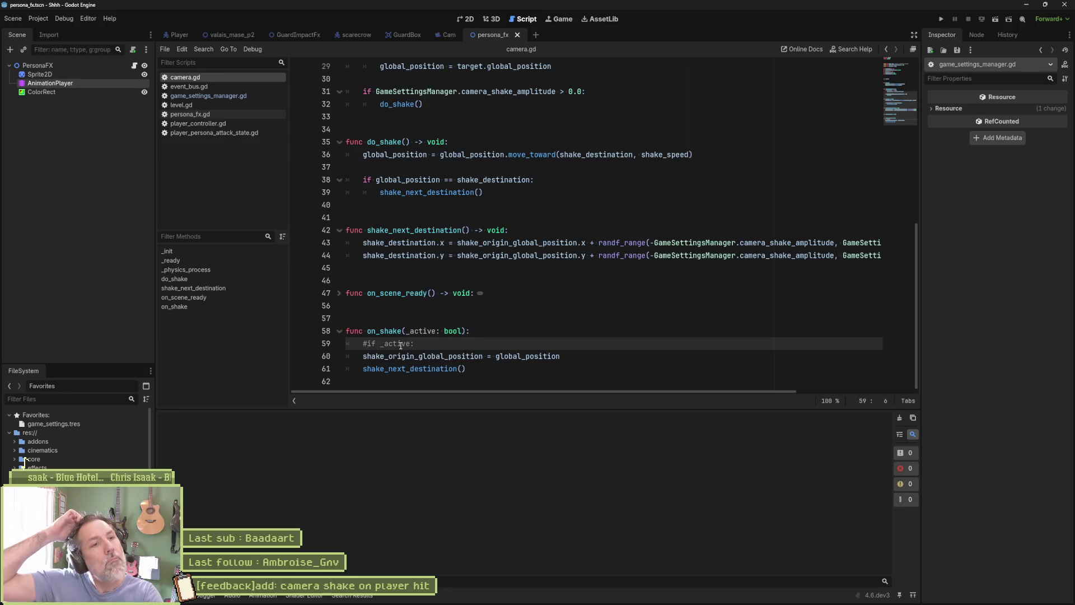
key("F5")
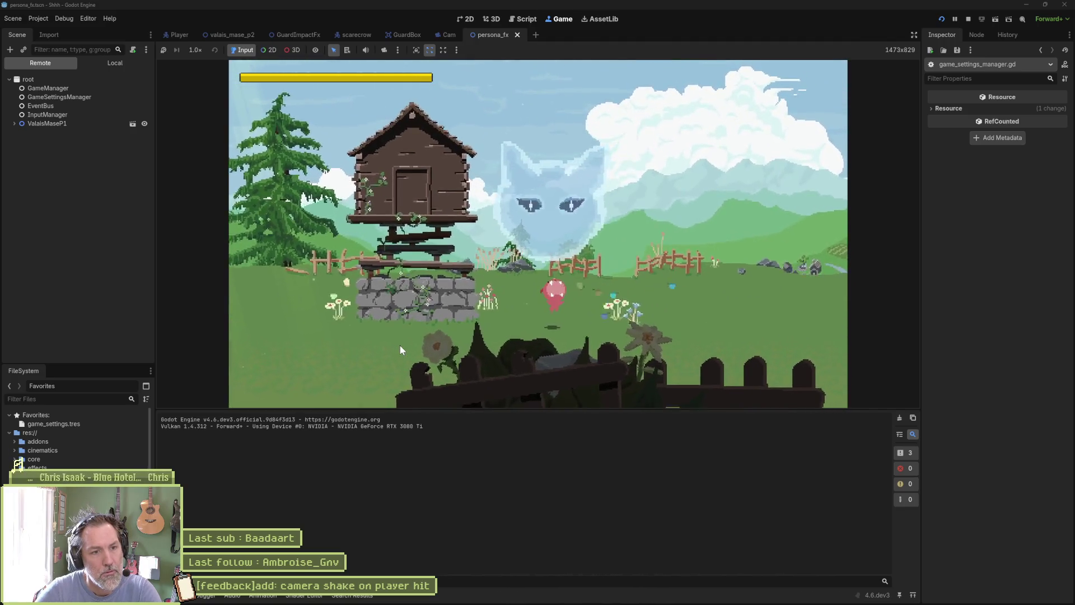
- Stop the test run of the unconditional shake with F8
key("F8")
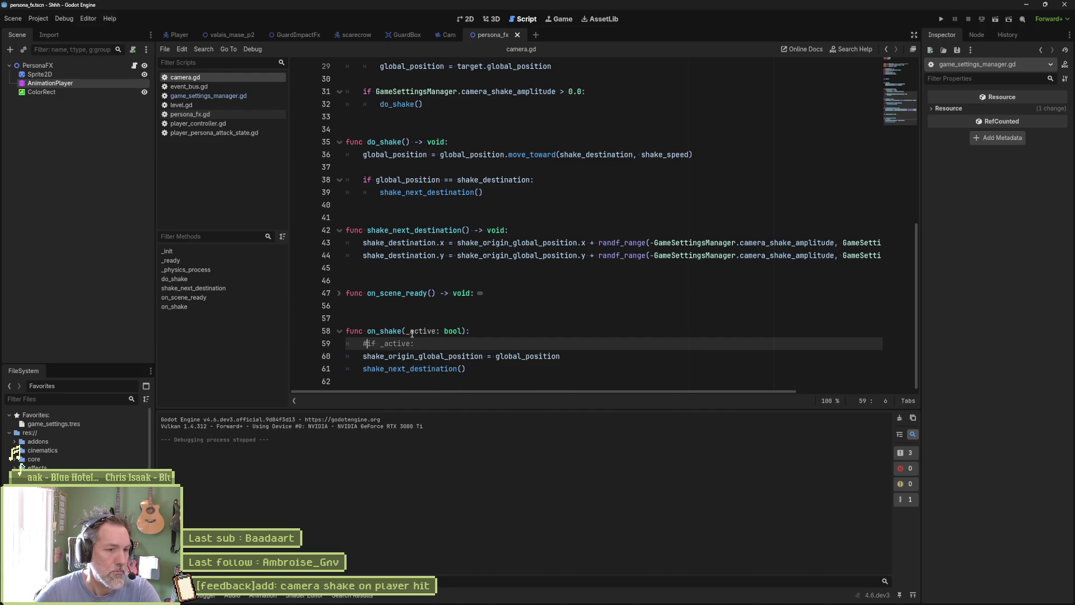
- Select on_shake's _active parameter, then deselect it and scroll to the top
left_click_drag(406, 331, 463, 331)
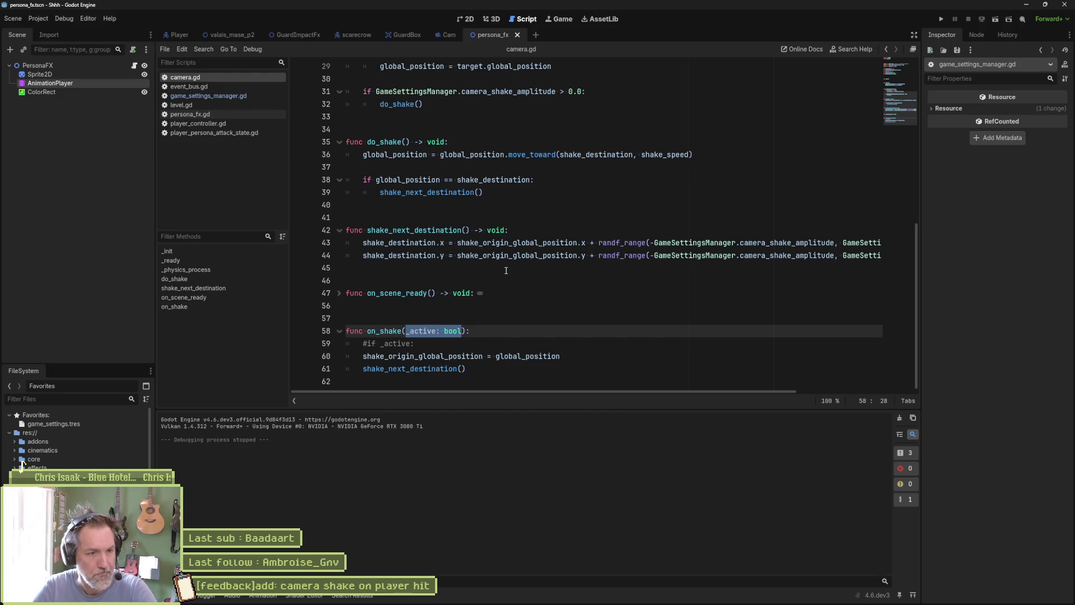
key("Right")
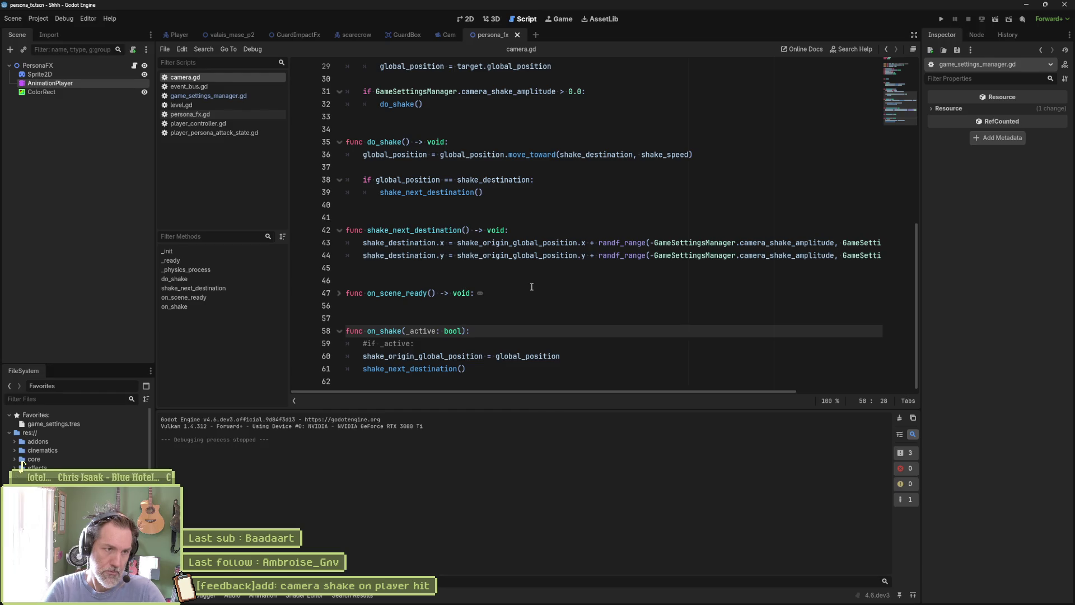
scroll(571, 266, "up", 5)
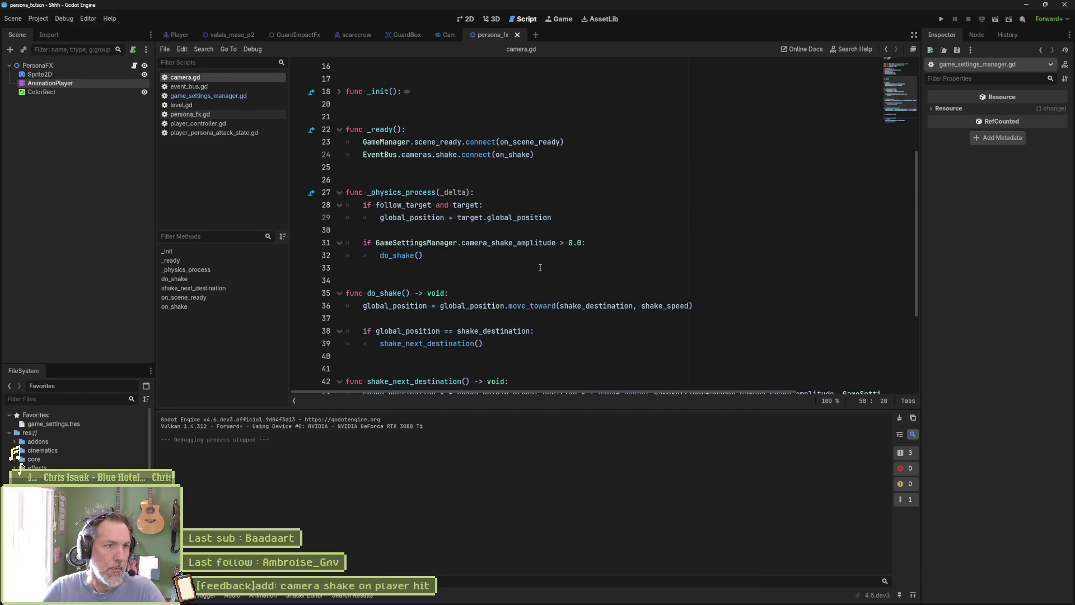
scroll(539, 268, "up", 2)
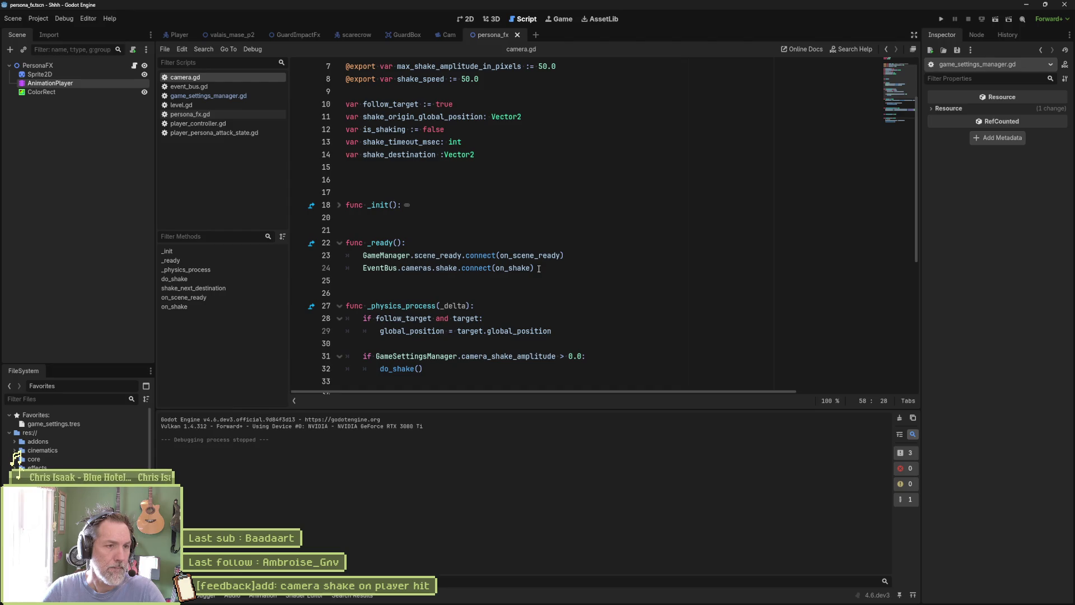
- Search the whole project for is_shaking, finding only its line 12 declaration
double_click(384, 129)
scroll(593, 283, "down", 4)
scroll(593, 284, "down", 3)
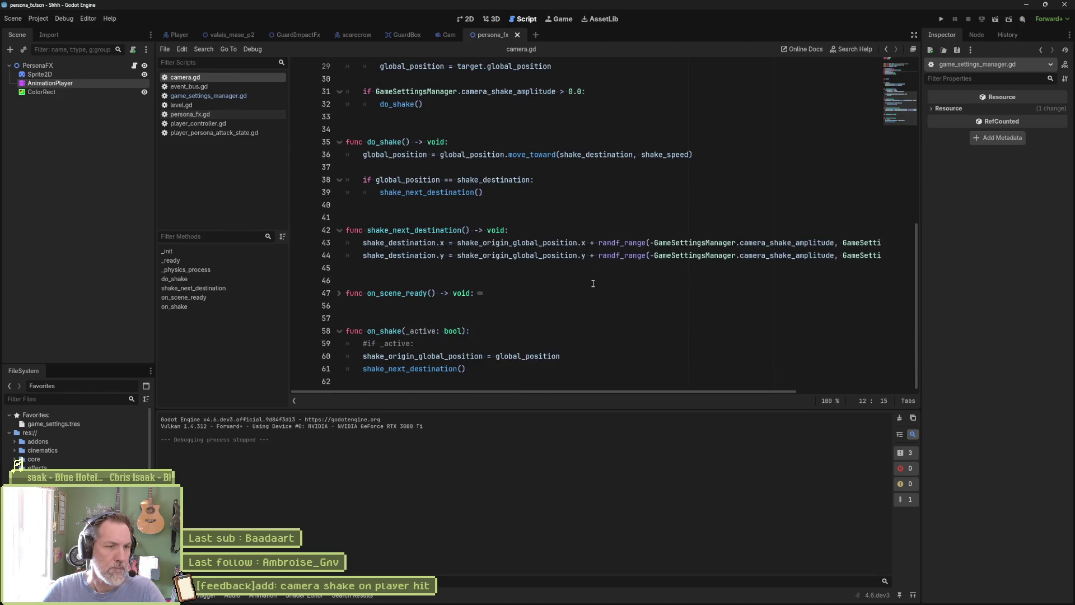
scroll(593, 283, "up", 9)
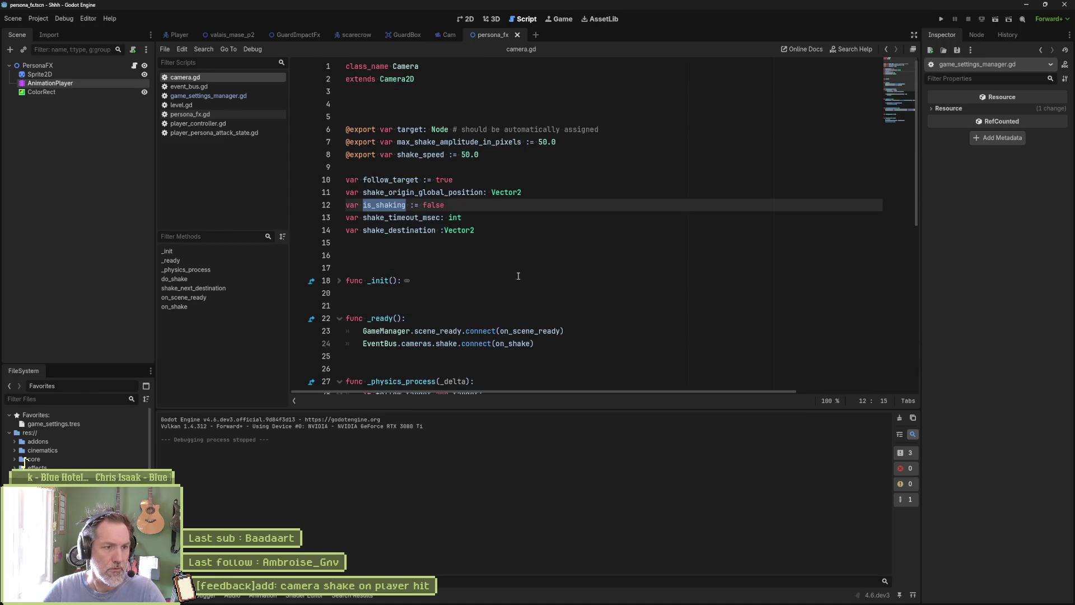
left_click(339, 281)
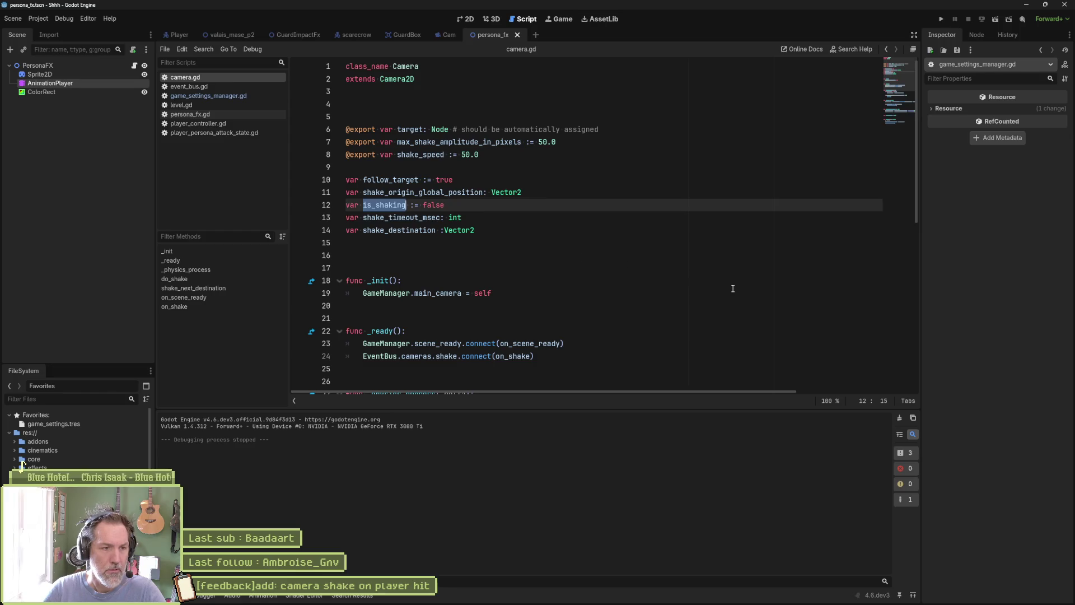
key("ctrl+shift+f")
left_click(548, 347)
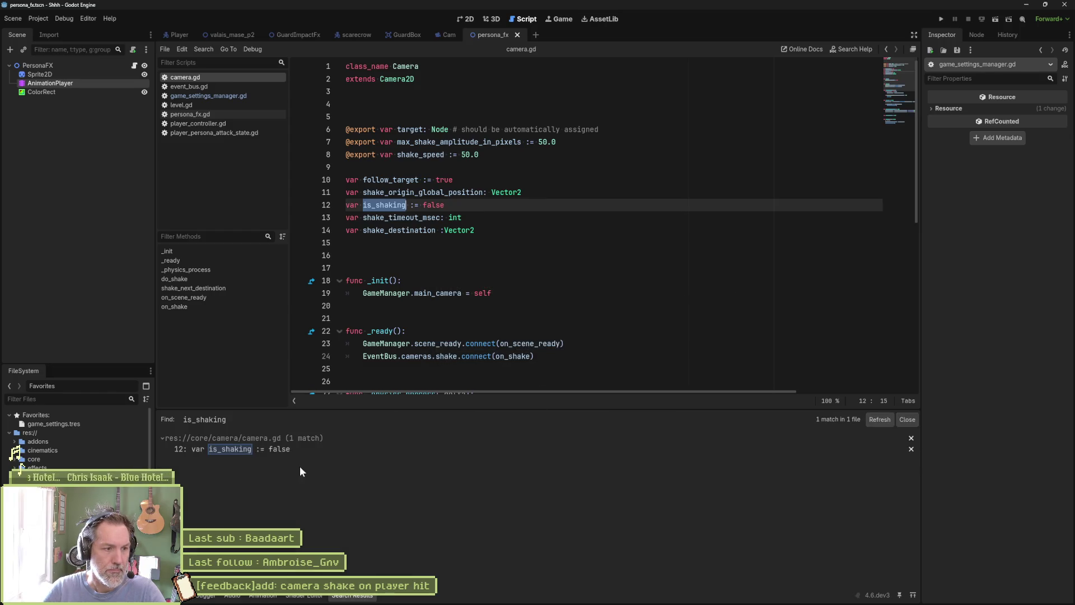
- Delete the is_shaking line and search the project for follow_target
left_click(485, 207)
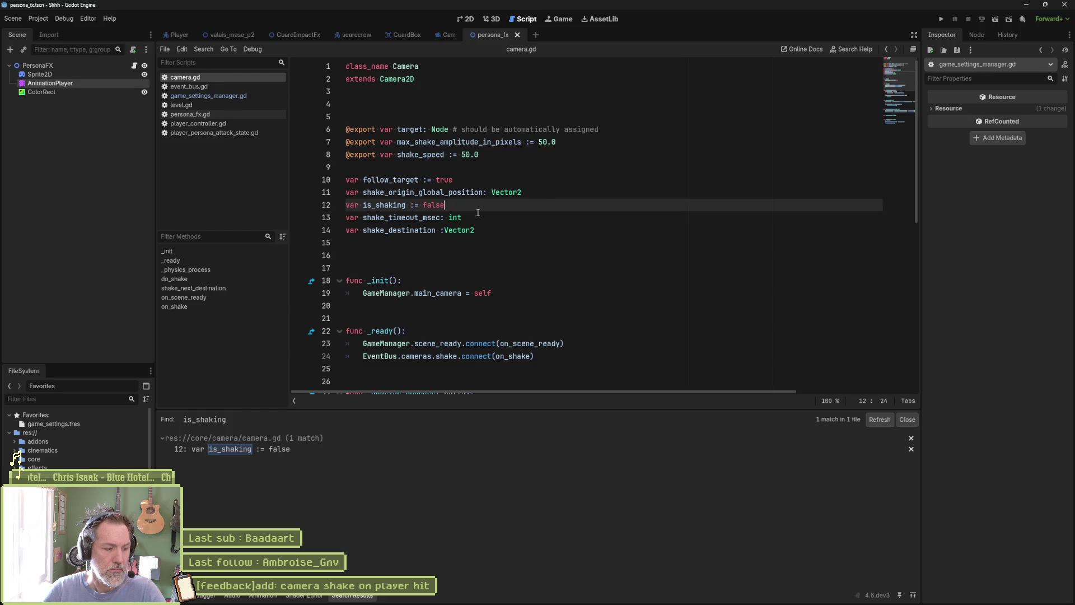
key("ctrl+shift+k")
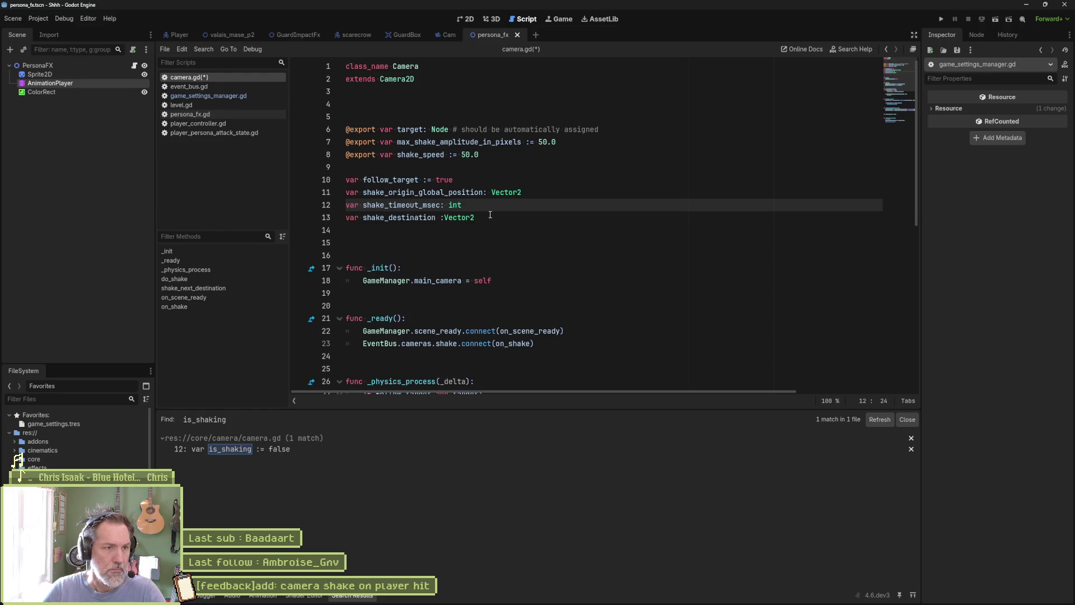
double_click(405, 184)
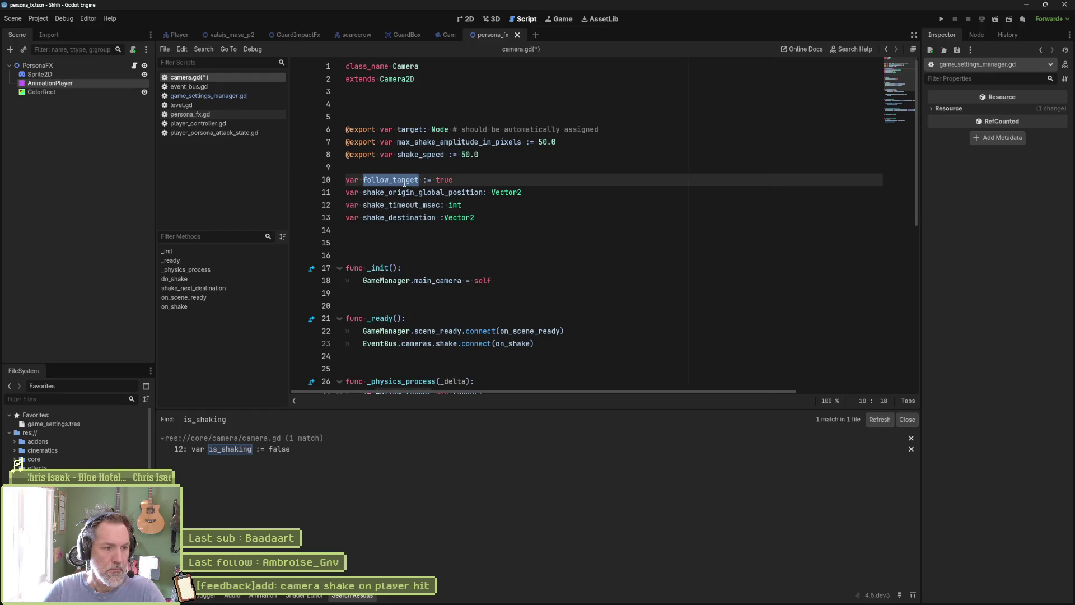
key("ctrl+shift+f")
left_click(533, 346)
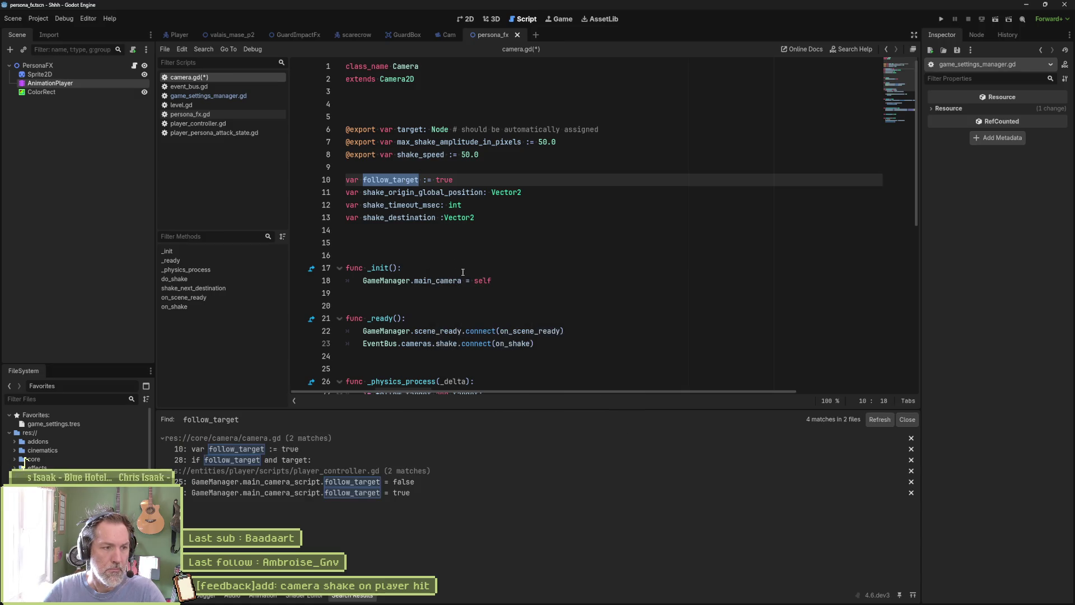
- Find project-wide uses of shake_origin_global_position, shake_timeout_msec and shake_destination
double_click(441, 194)
key("ctrl+shift+f")
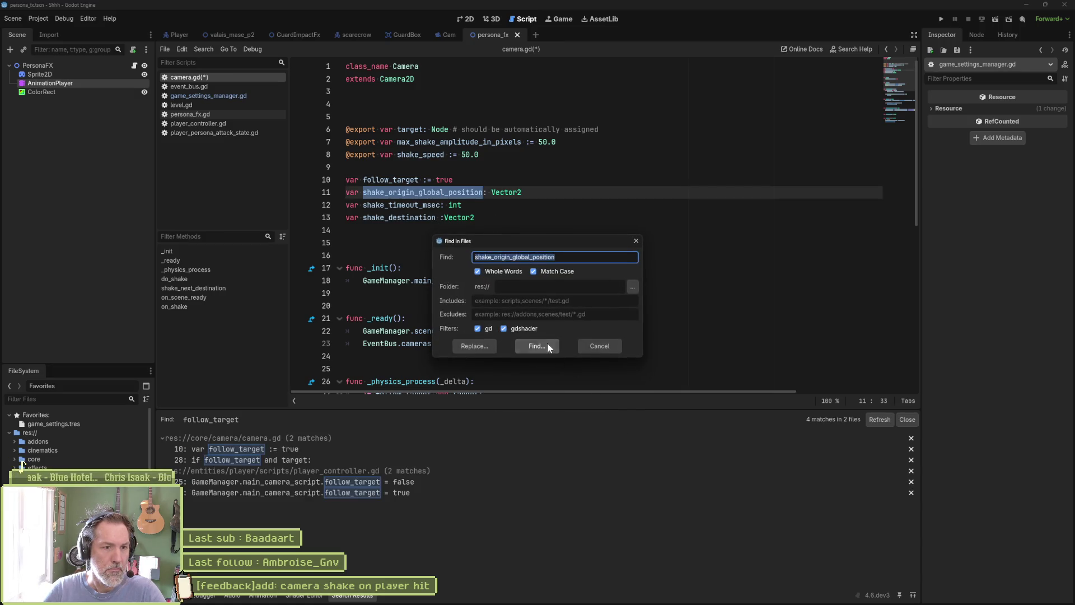
left_click(547, 344)
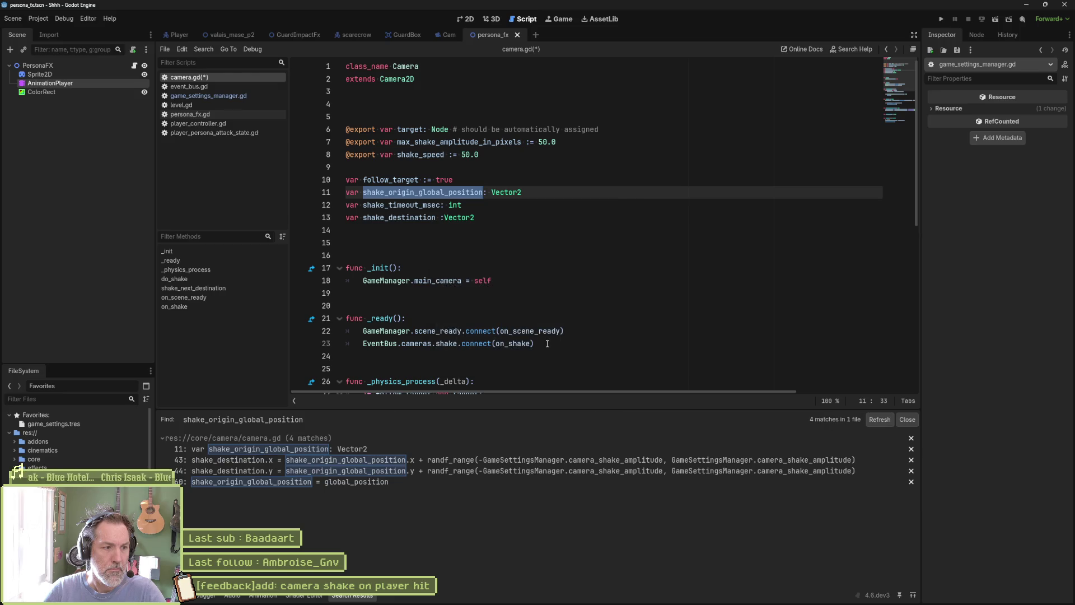
double_click(427, 207)
key("ctrl+shift+f")
left_click(535, 346)
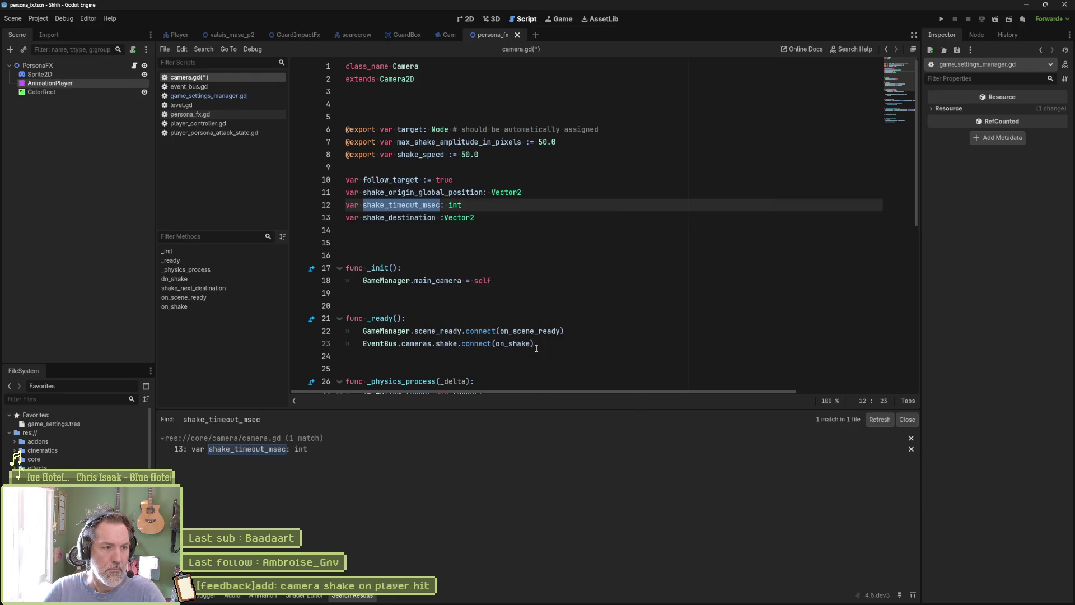
double_click(424, 217)
key("ctrl+shift+f")
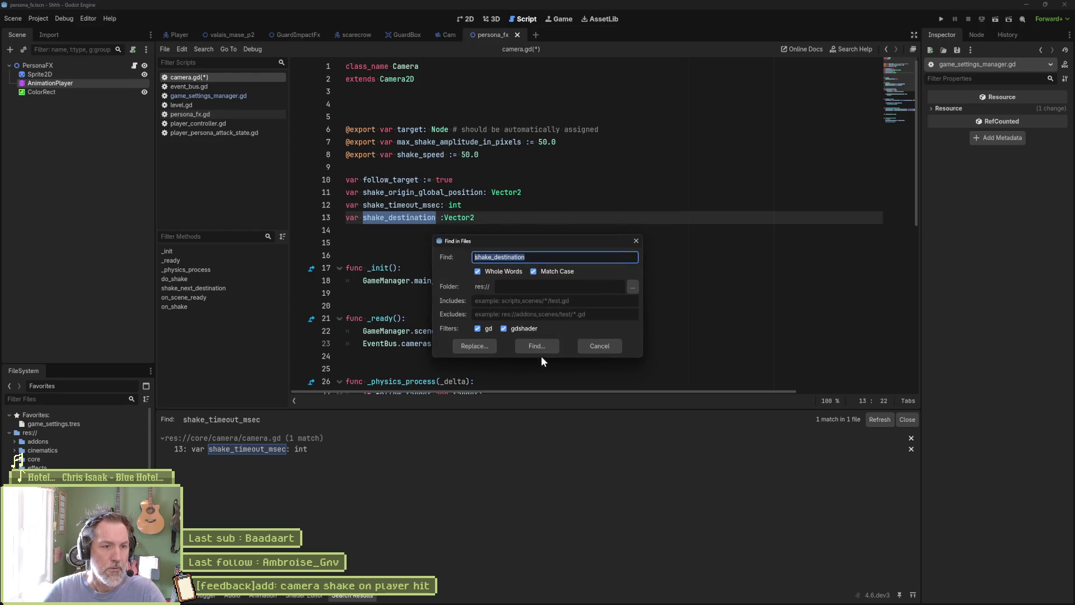
left_click(538, 348)
- Undo the deletion to restore the is_shaking variable line
double_click(402, 205)
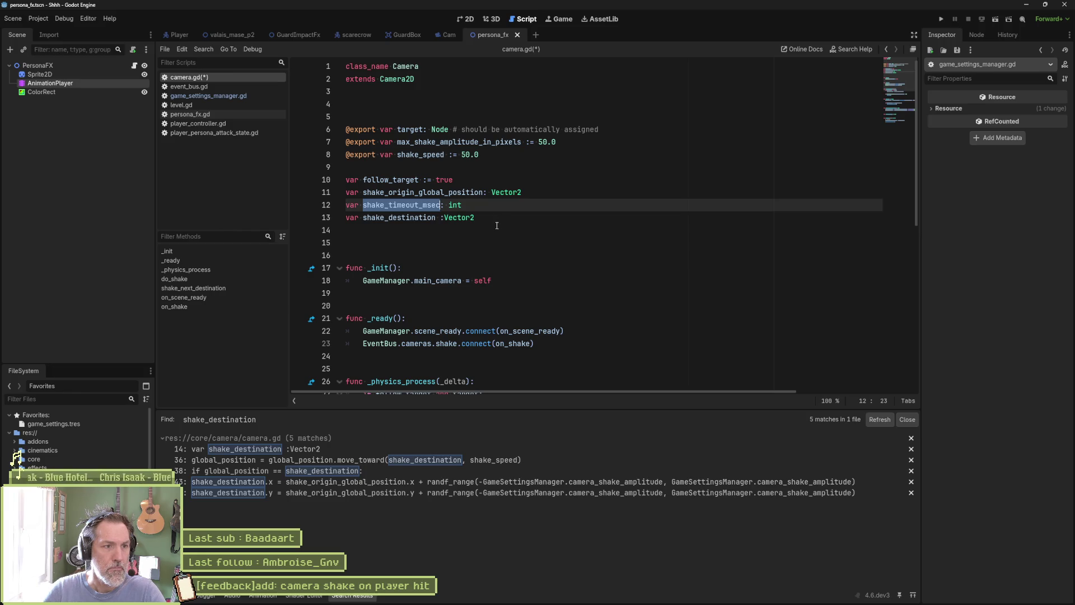
scroll(497, 226, "down", 2)
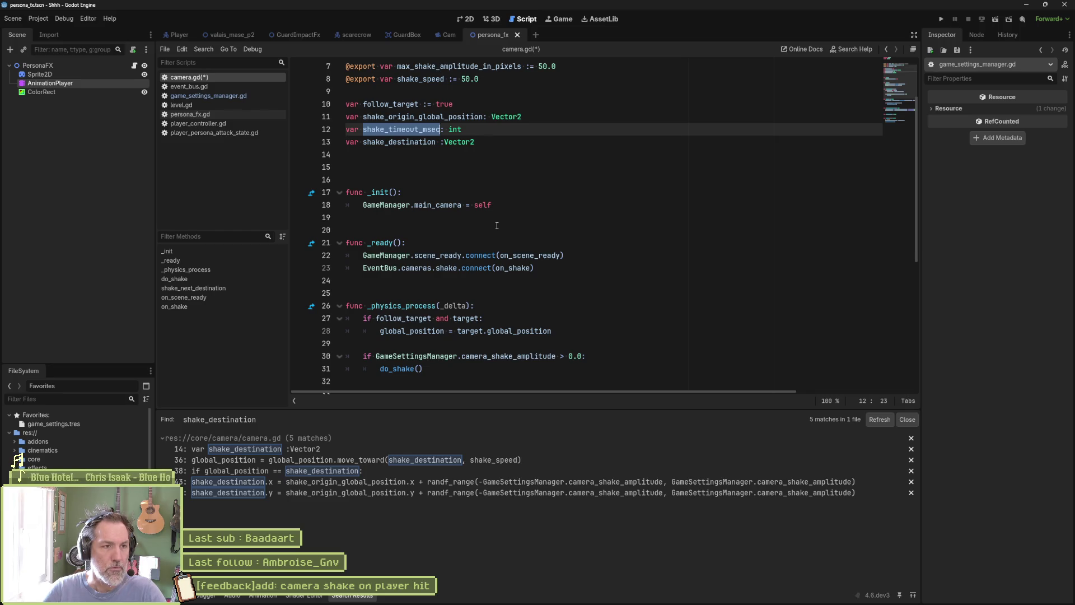
key("ctrl+z")
scroll(496, 221, "down", 2)
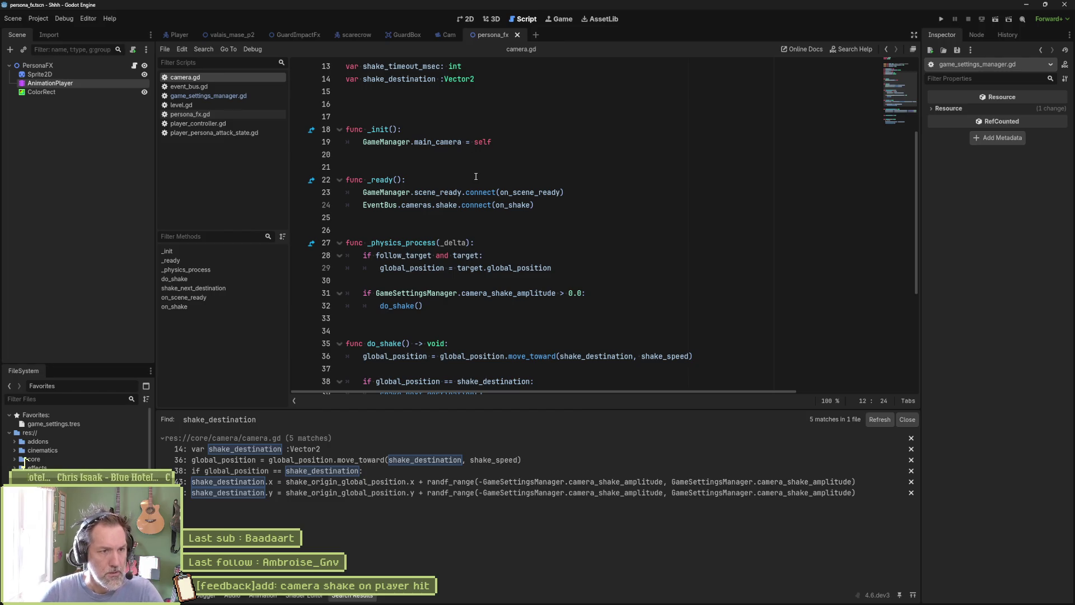
- Fold _init, _ready, _physics_process, do_shake and shake_next_destination, then select '_active: bool'
left_click(341, 130)
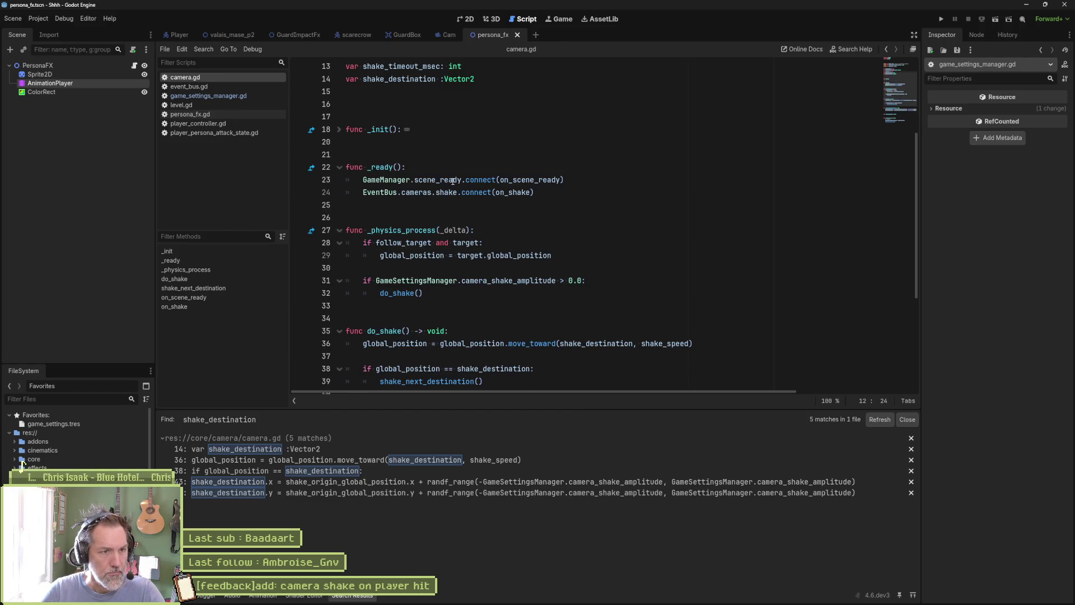
left_click(340, 167)
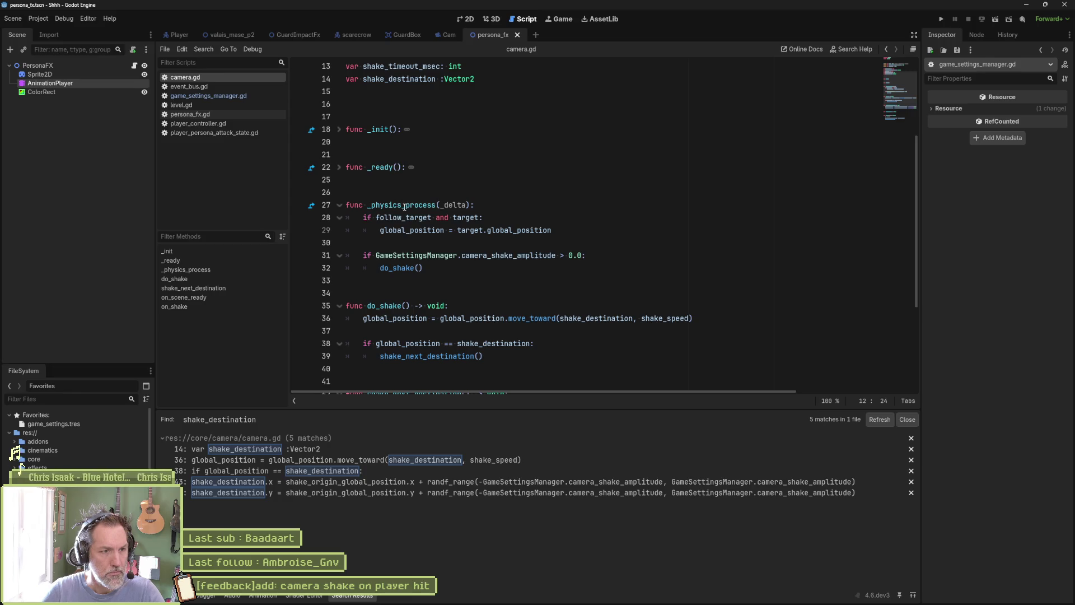
left_click(339, 205)
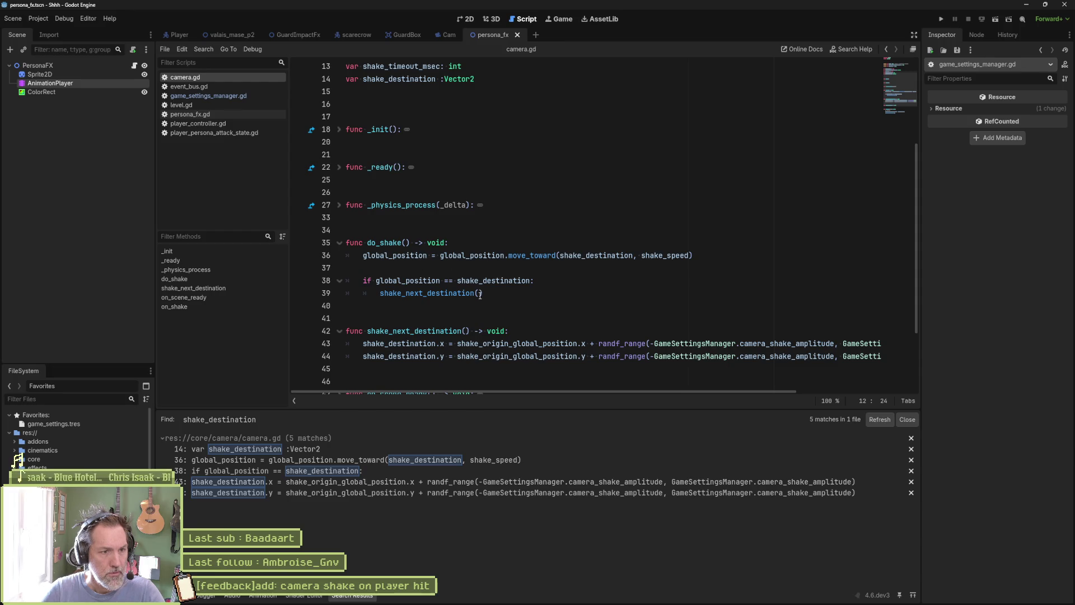
left_click(340, 243)
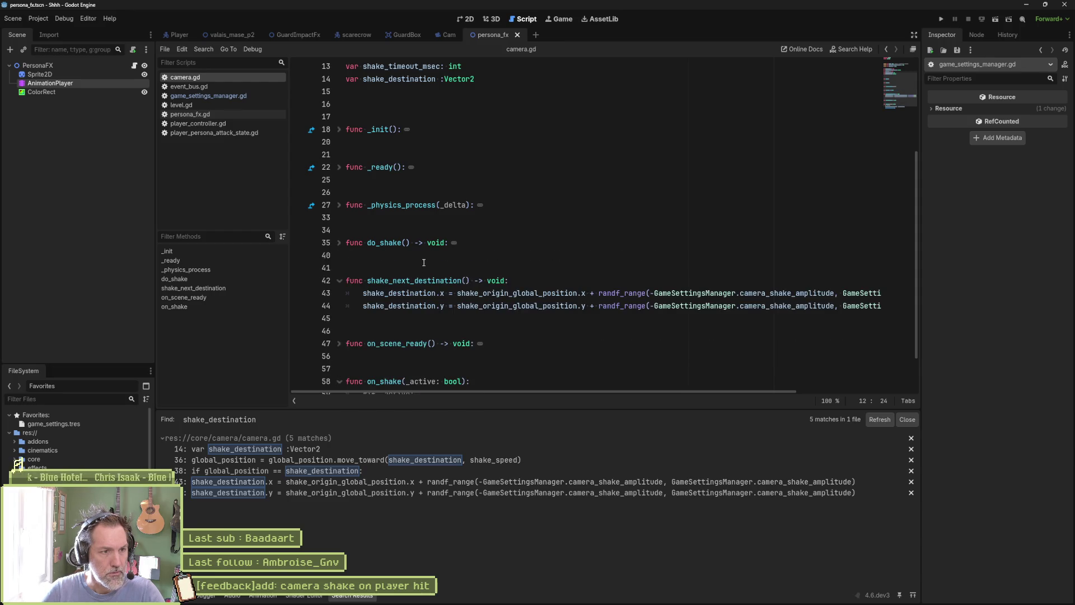
left_click(340, 281)
scroll(447, 303, "down", 1)
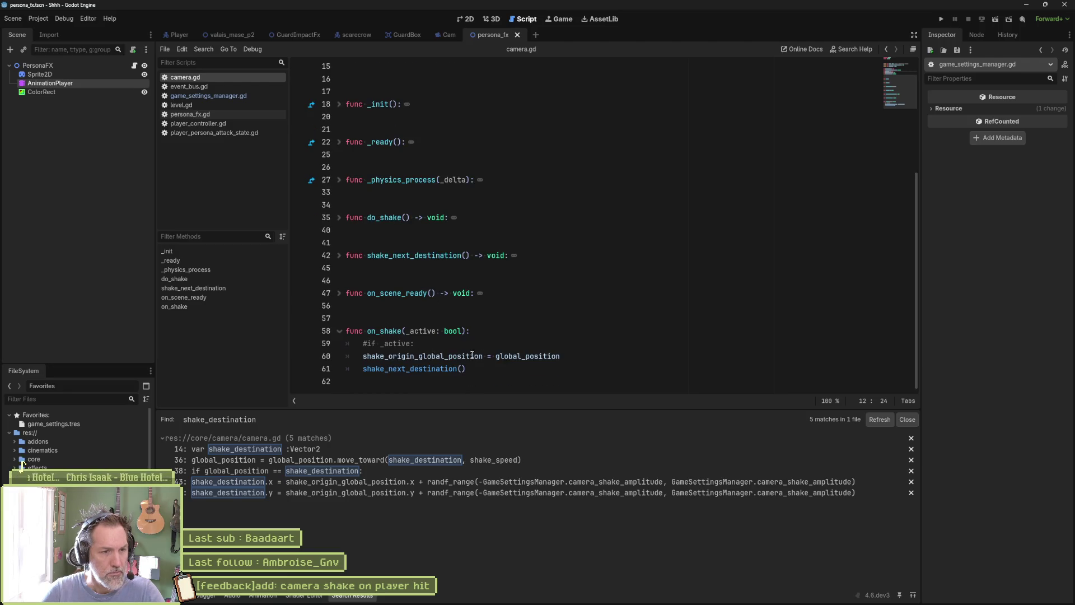
left_click_drag(461, 331, 405, 331)
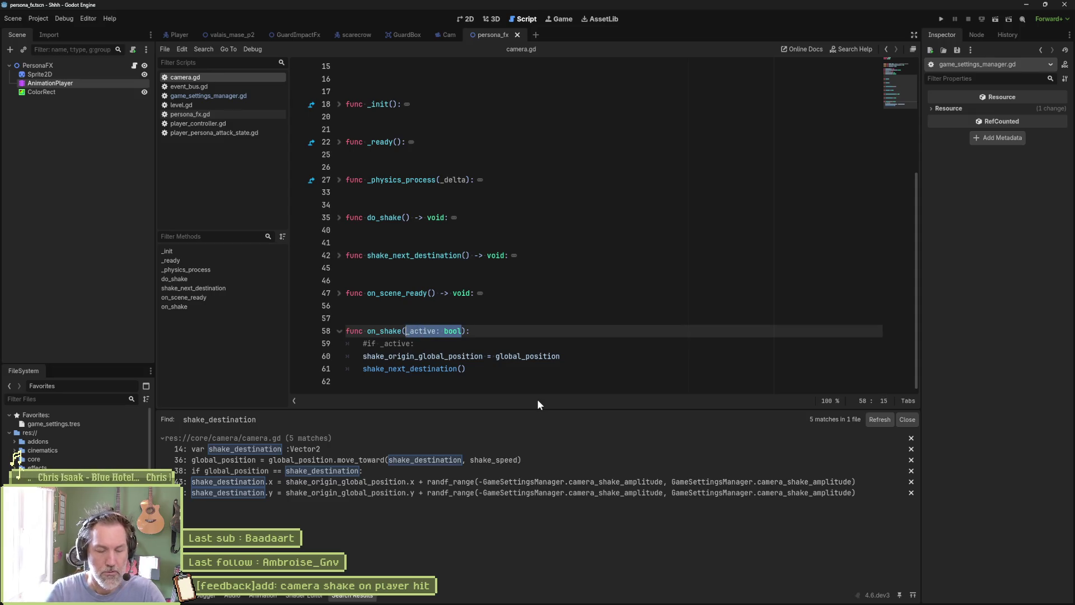
- Change on_shake's parameter to '_duration_msec: int' and save the script
type("_duration")
type(": float")
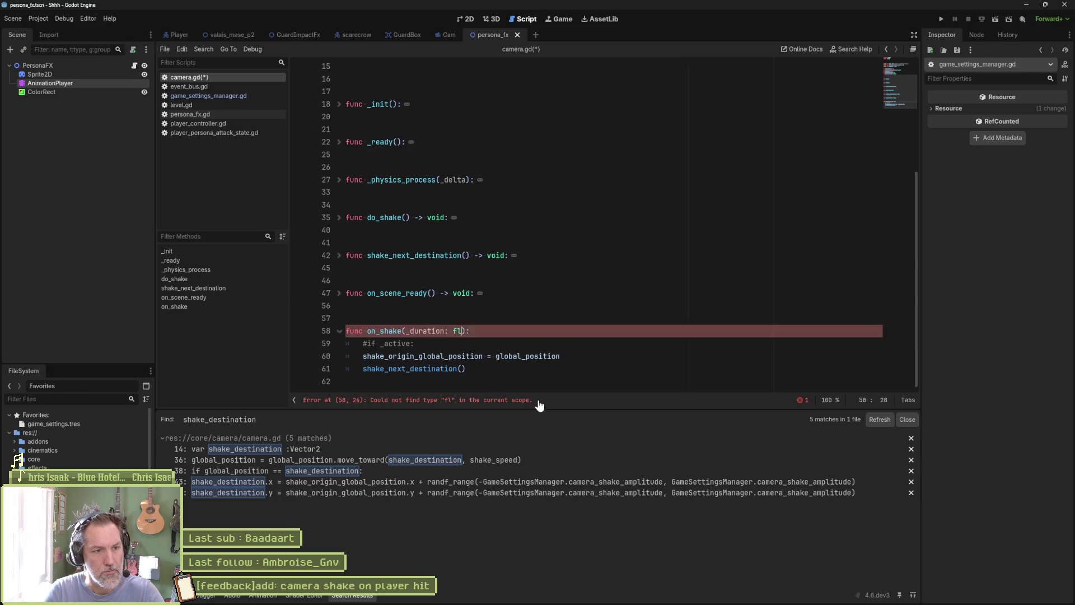
key("BackSpace")
key("BackSpace")
key("BackSpace")
type("int")
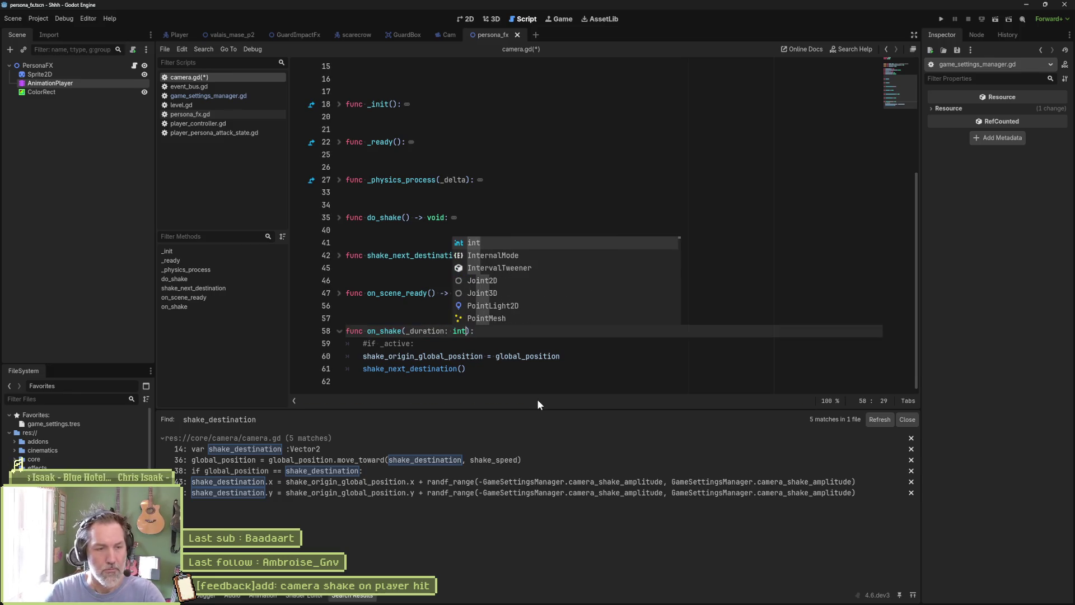
key("ctrl+s")
left_click(441, 335)
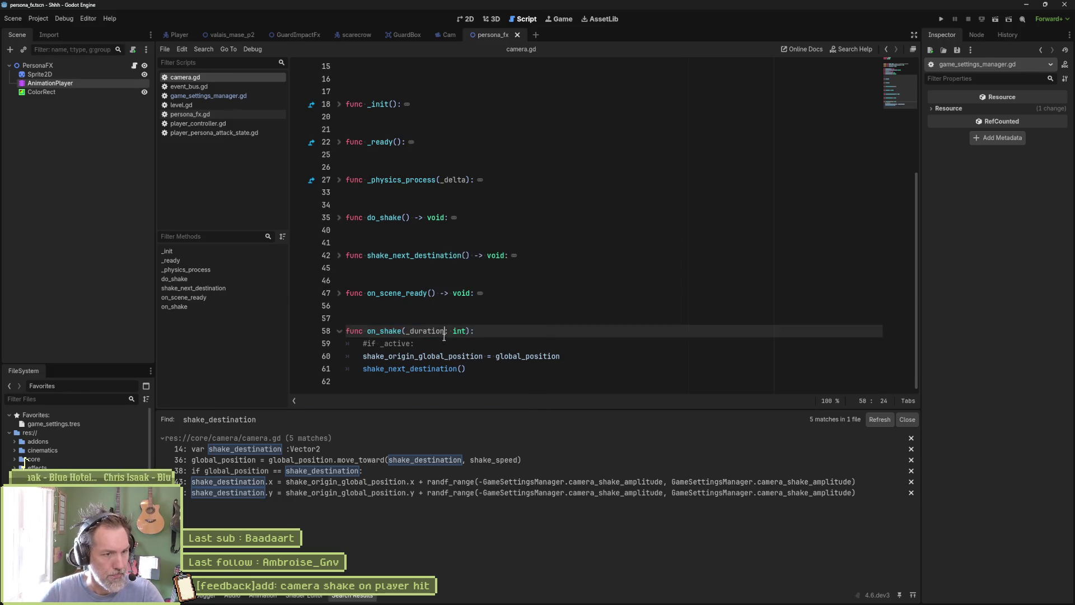
type("_msec")
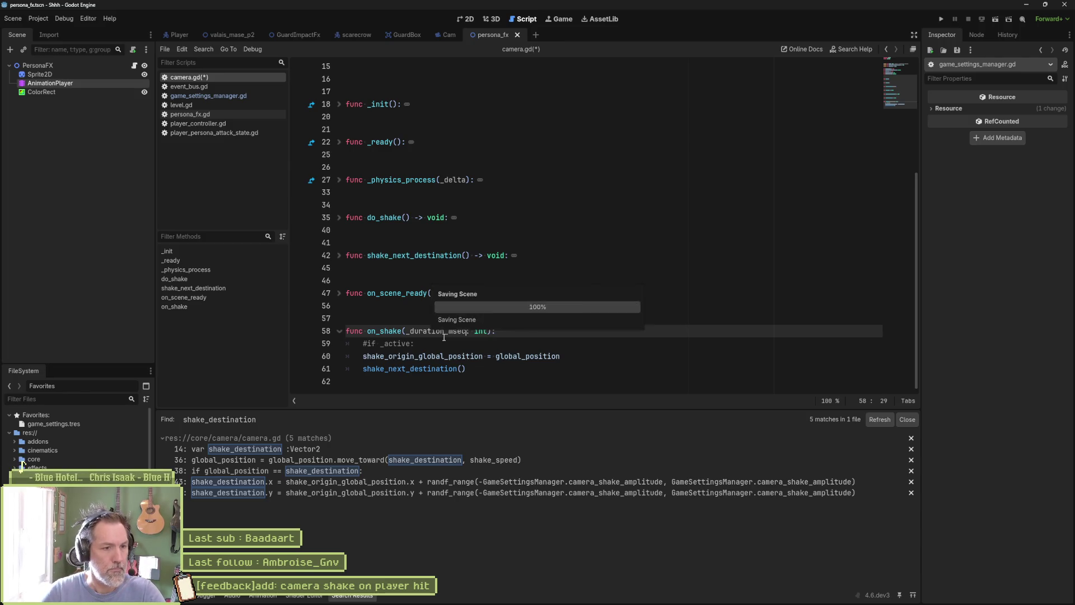
key("ctrl+s")
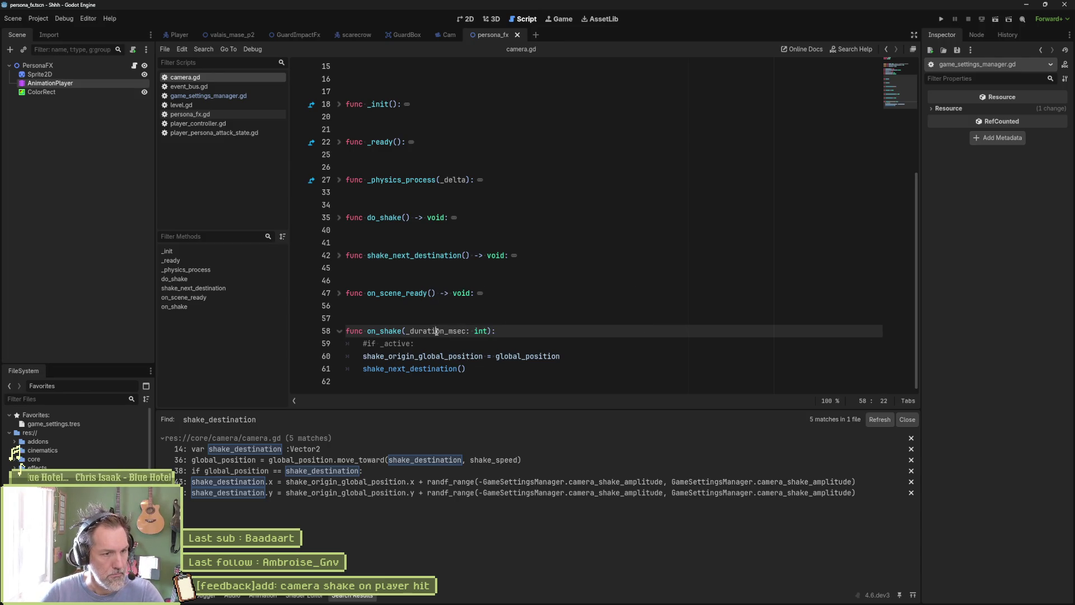
- Compare _duration_msec with shake_timeout_msec, then add a blank line after line 59
double_click(439, 335)
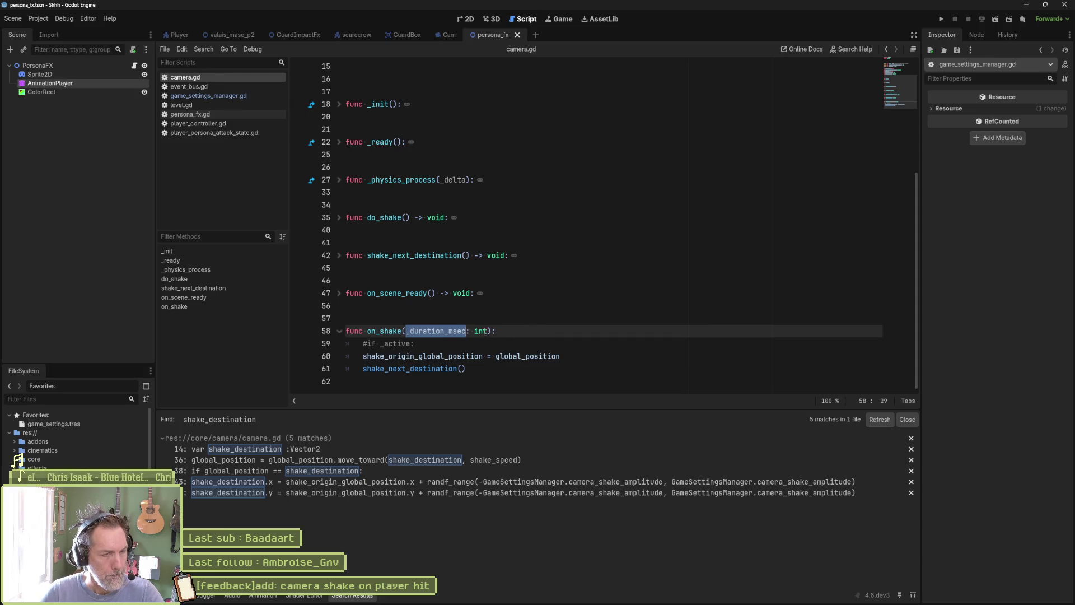
scroll(486, 338, "up", 5)
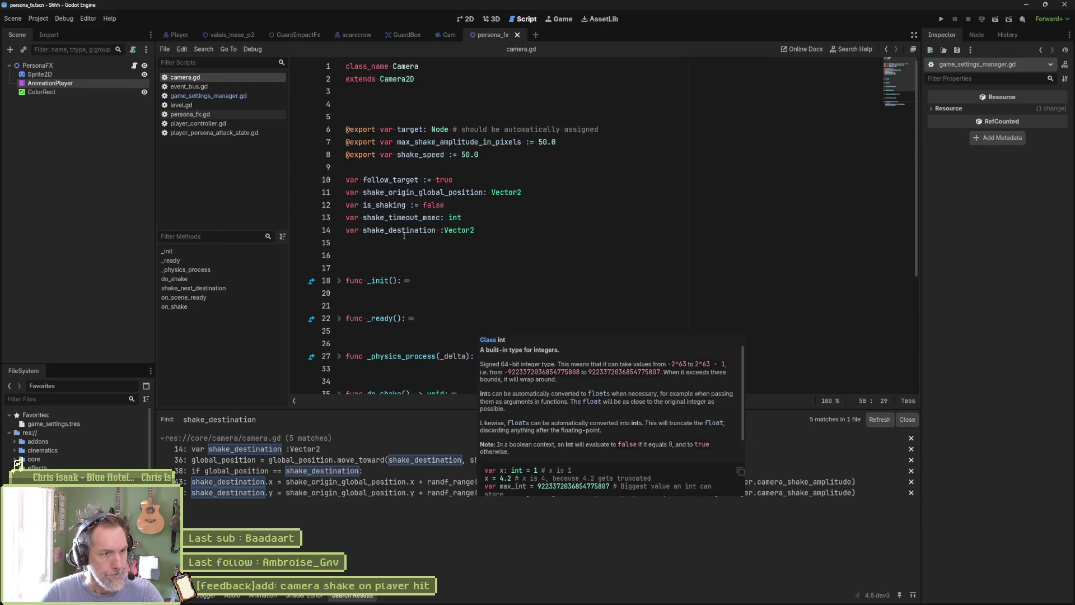
double_click(400, 220)
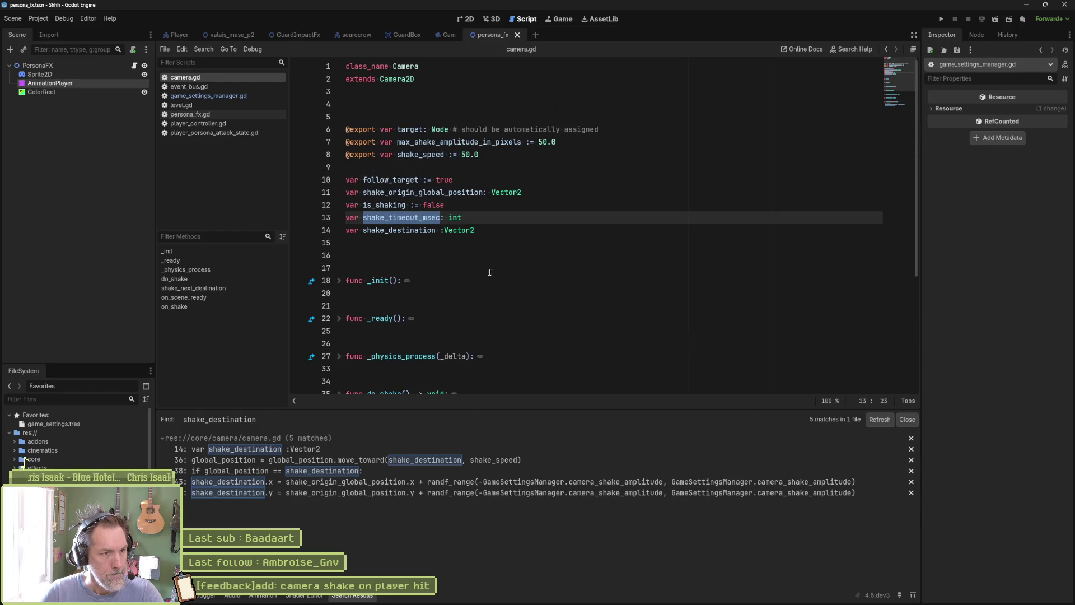
scroll(489, 272, "down", 5)
left_click(468, 345)
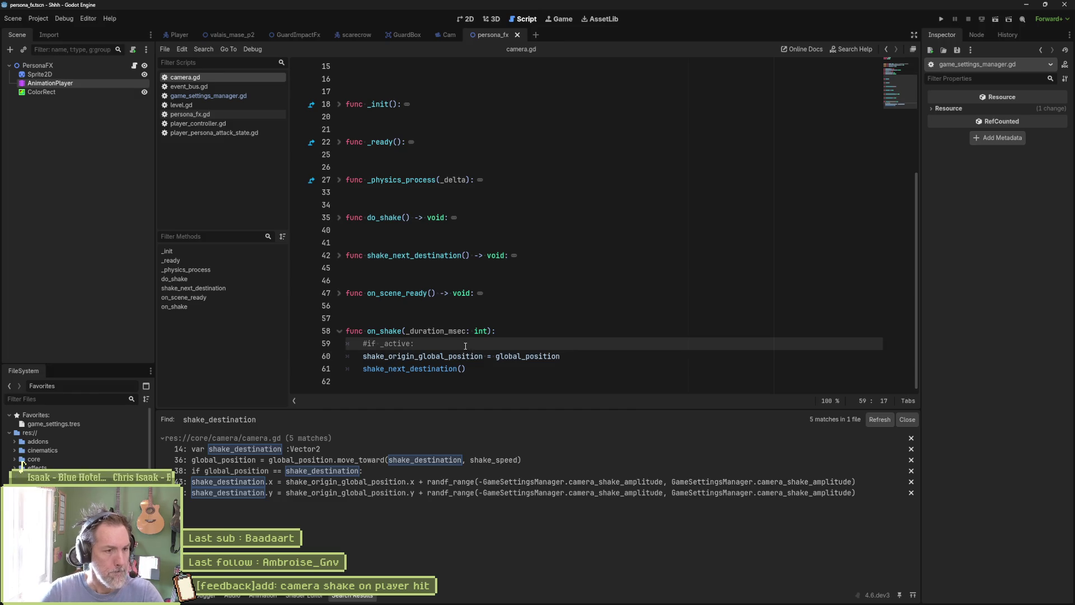
key("Return")
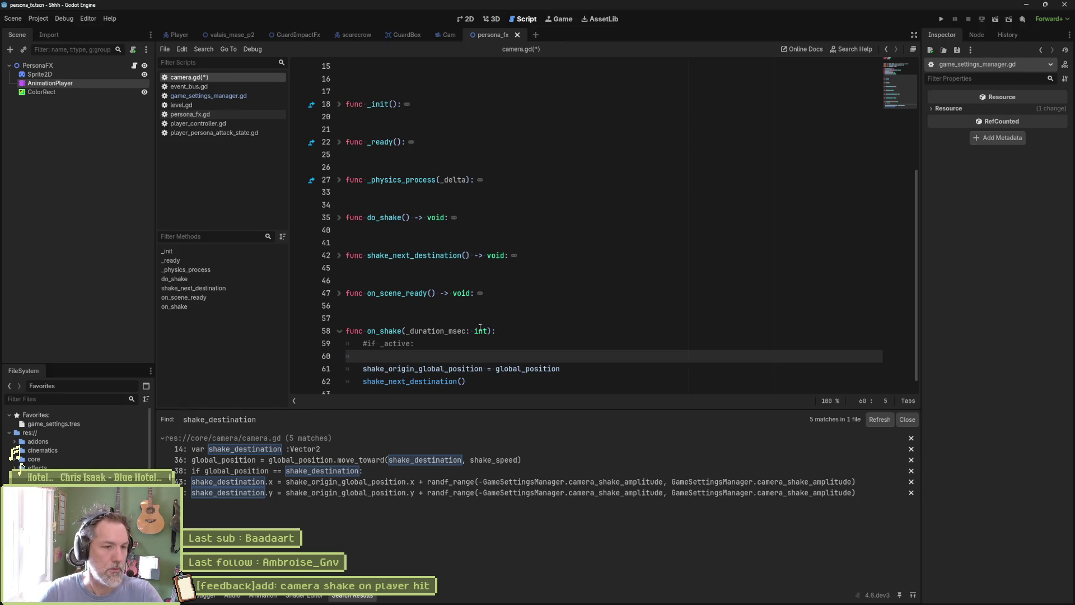
- Add a second parameter '_amplitude: float' to on_shake
left_click(489, 331)
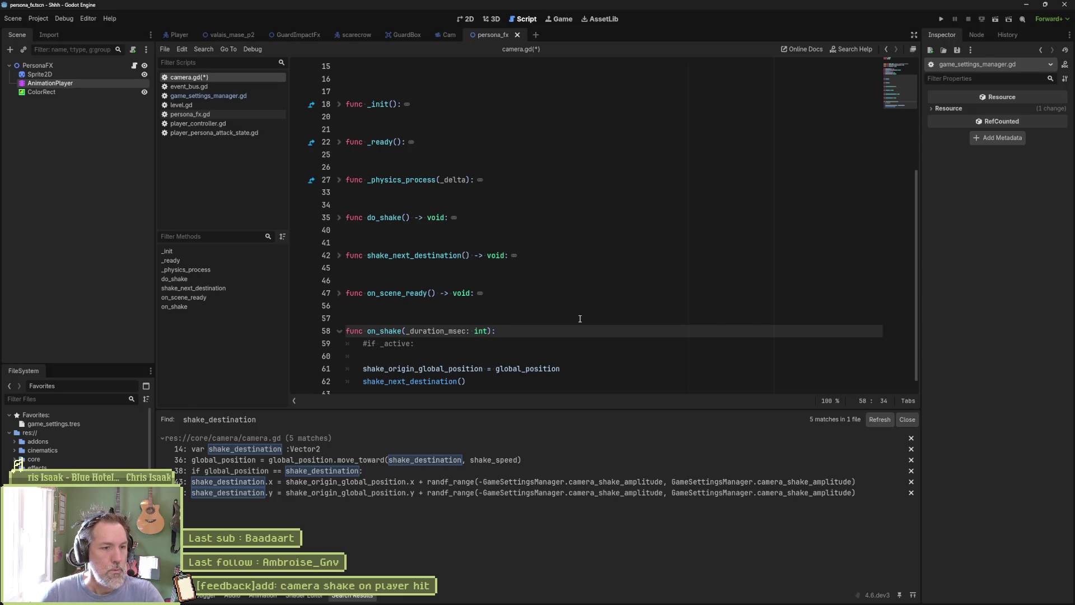
type(", _")
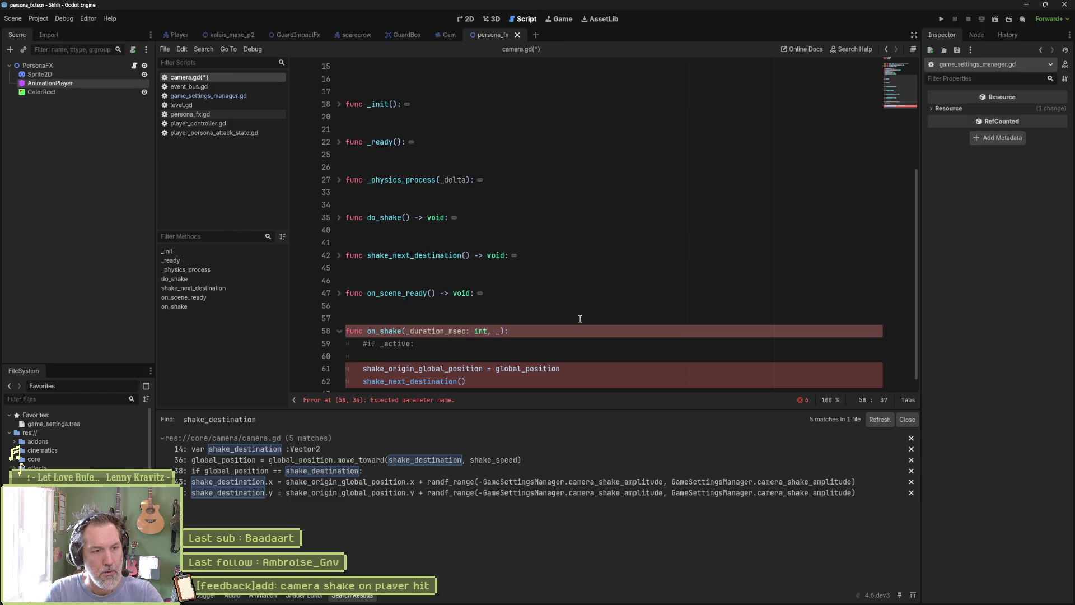
type("amplitude")
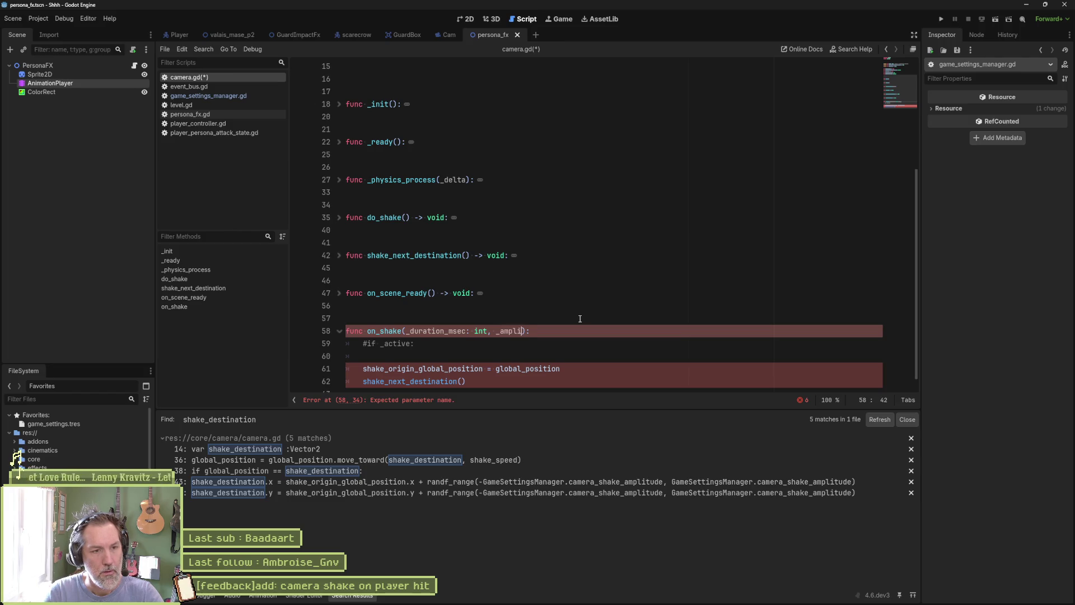
type(": float")
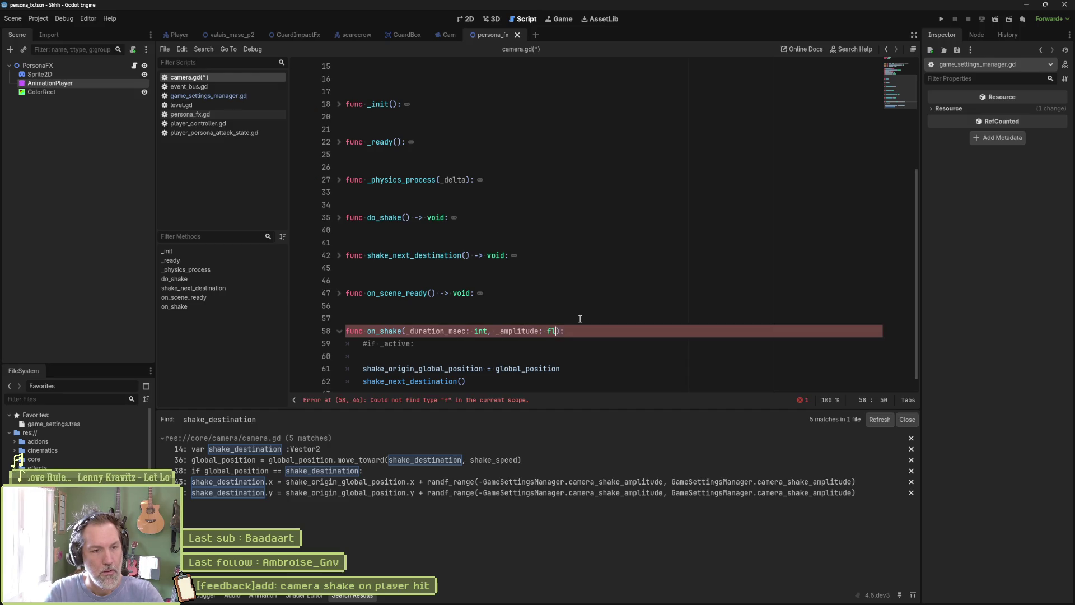
left_click(550, 356)
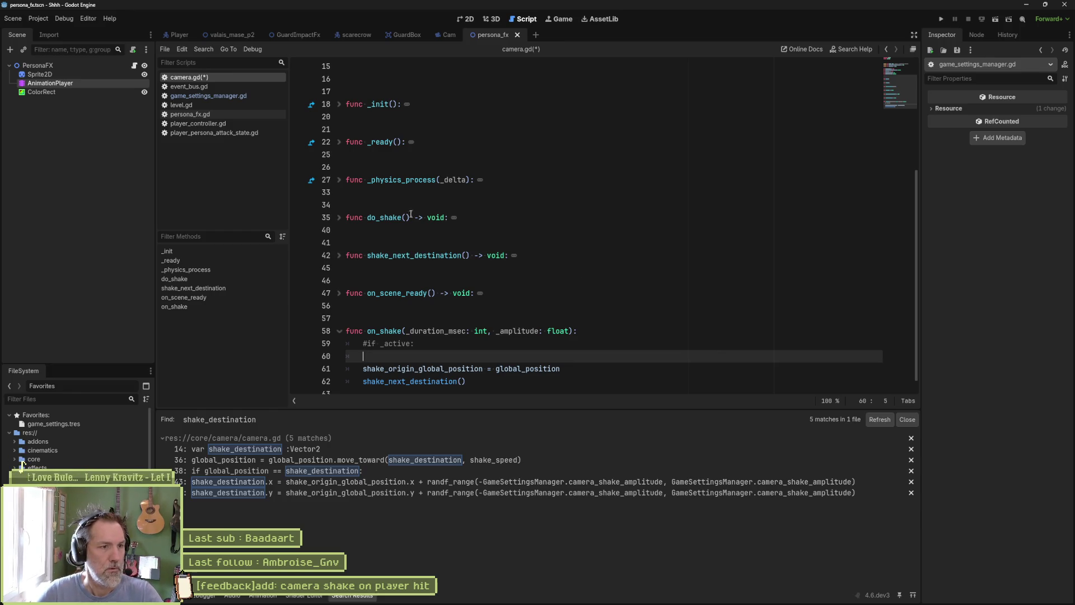
- Unfold _physics_process to show its shake check
left_click(340, 218)
left_click(339, 218)
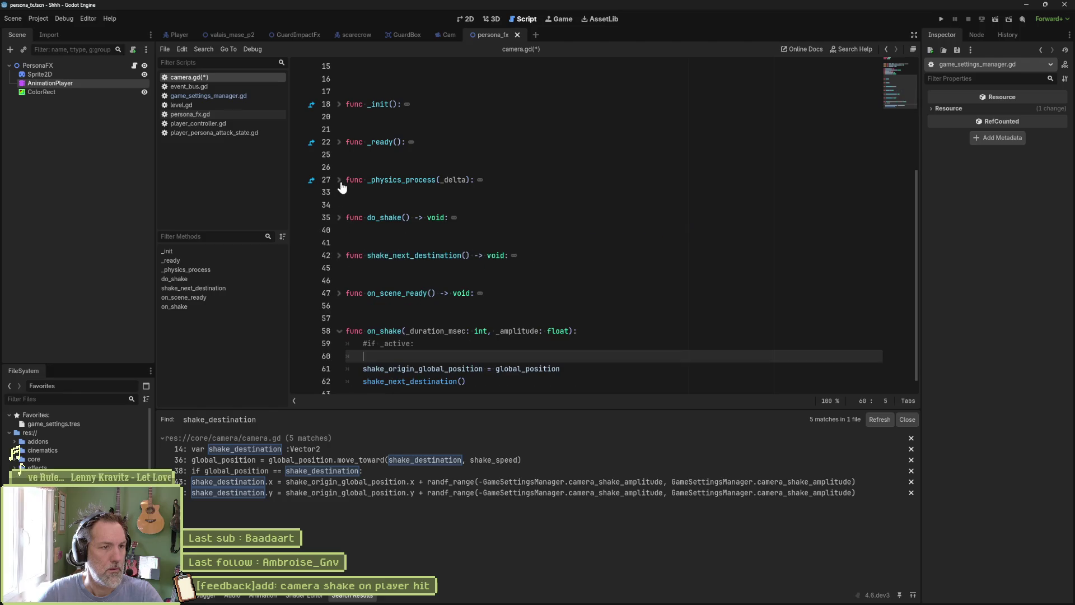
left_click(340, 180)
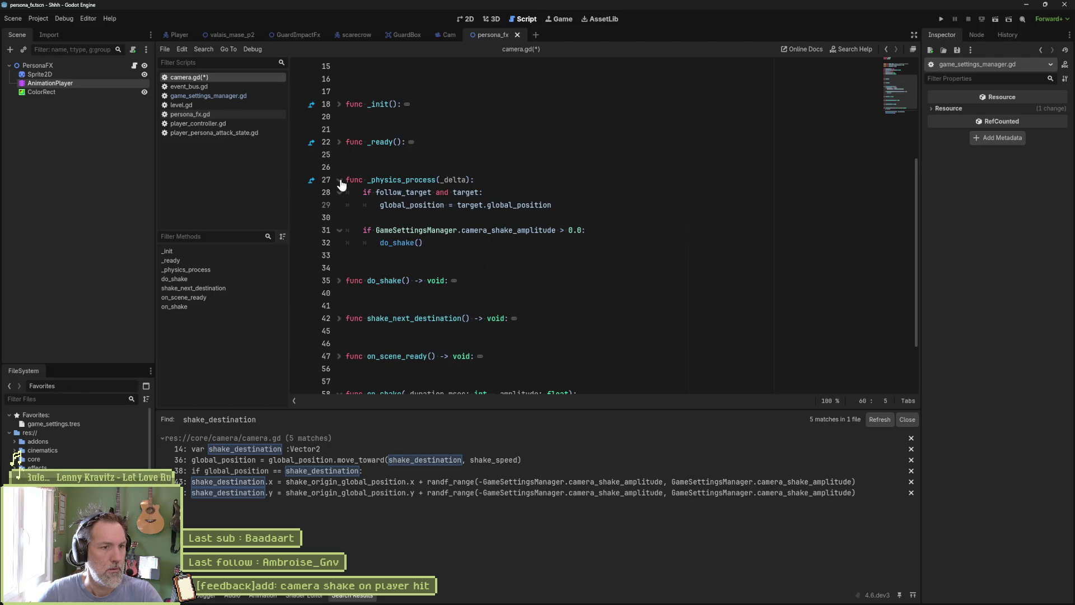
left_click_drag(364, 230, 583, 230)
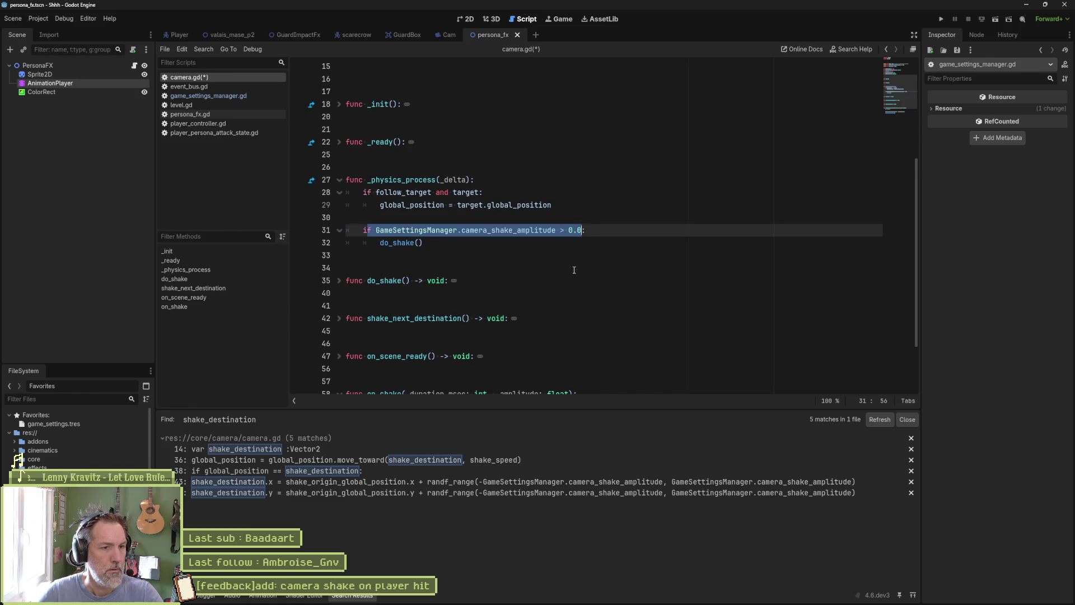
scroll(577, 267, "down", 2)
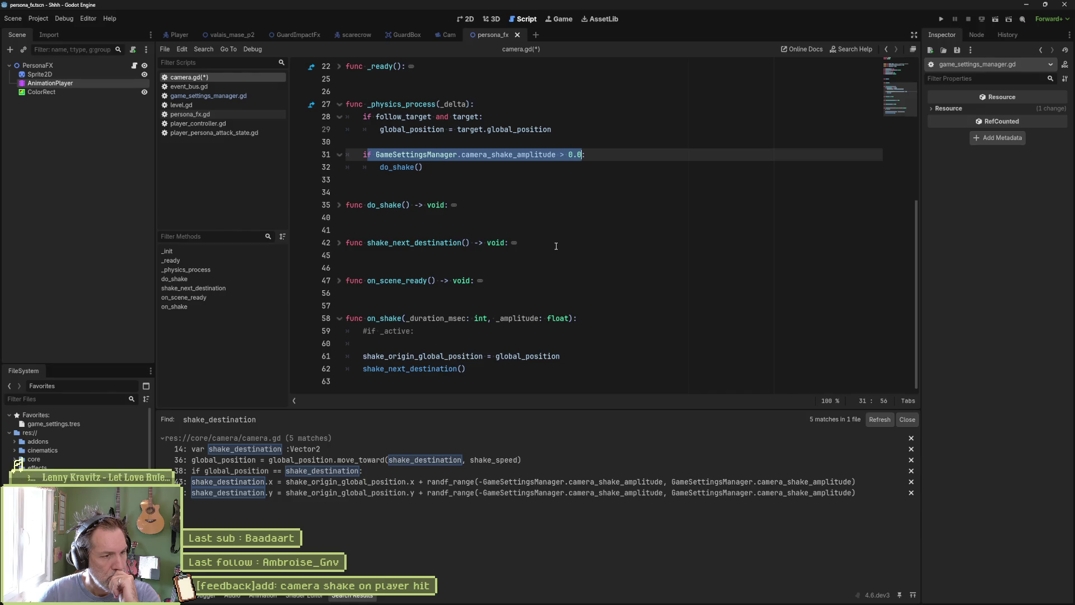
- Delete the camera_shake_amplitude property block from game_settings_manager.gd and return to camera.gd
left_click(198, 97)
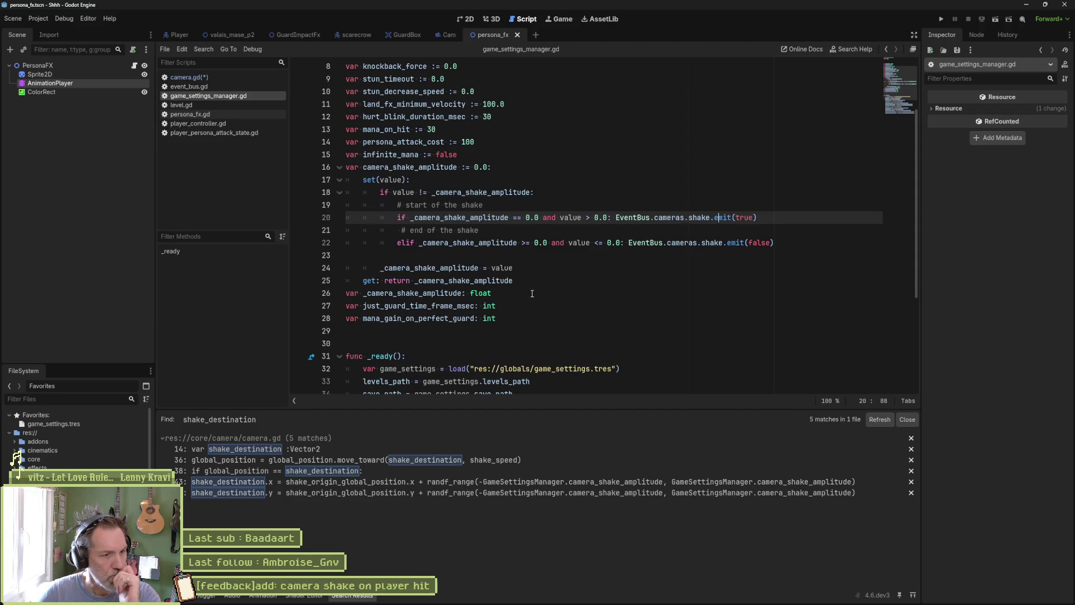
left_click_drag(560, 294, 562, 157)
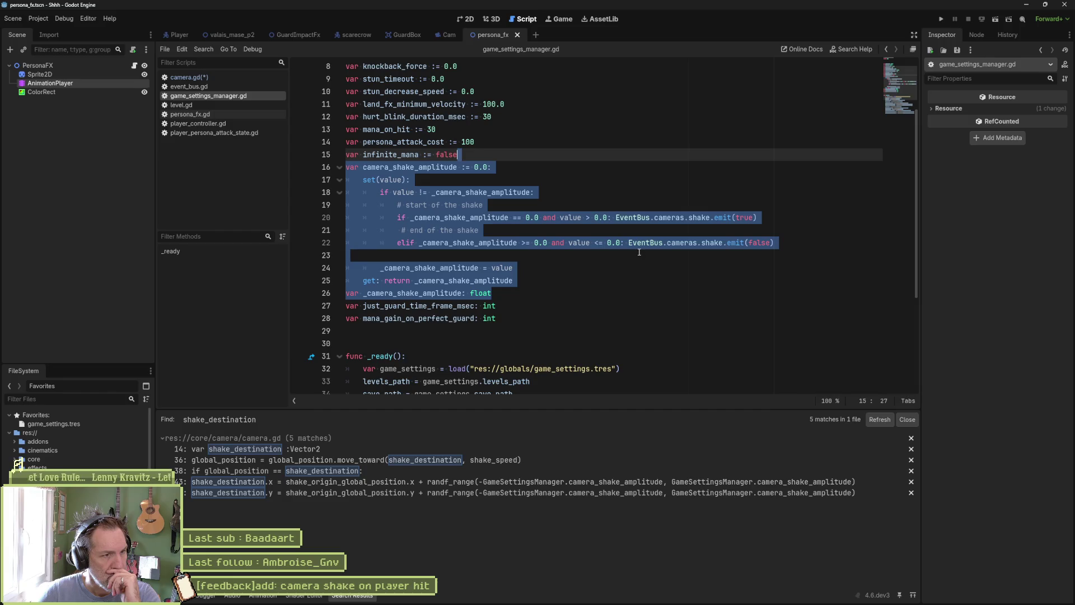
scroll(639, 252, "up", 3)
scroll(646, 263, "down", 7)
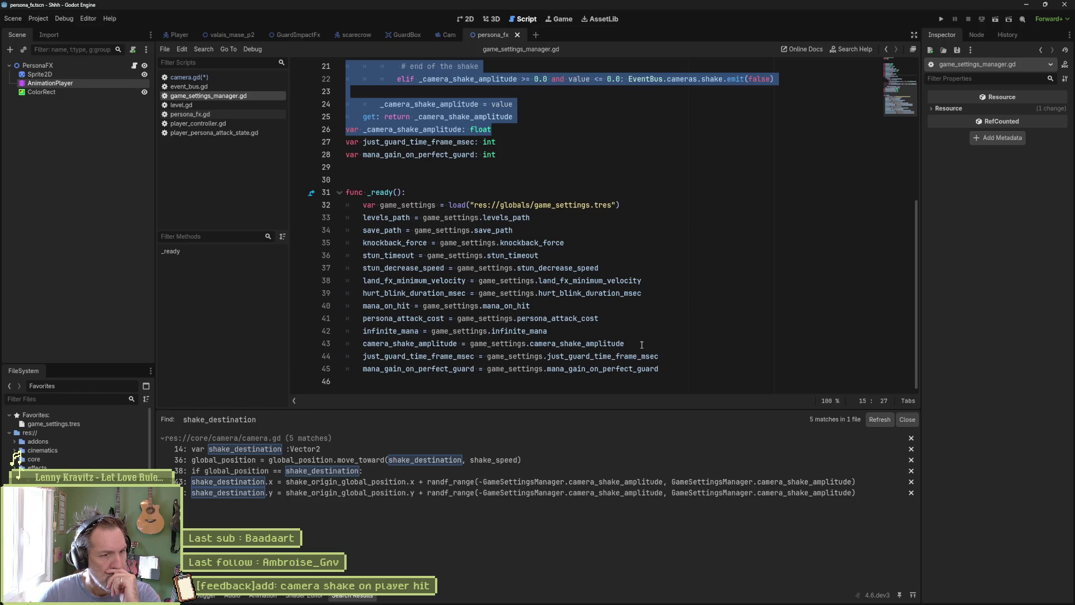
scroll(641, 344, "up", 4)
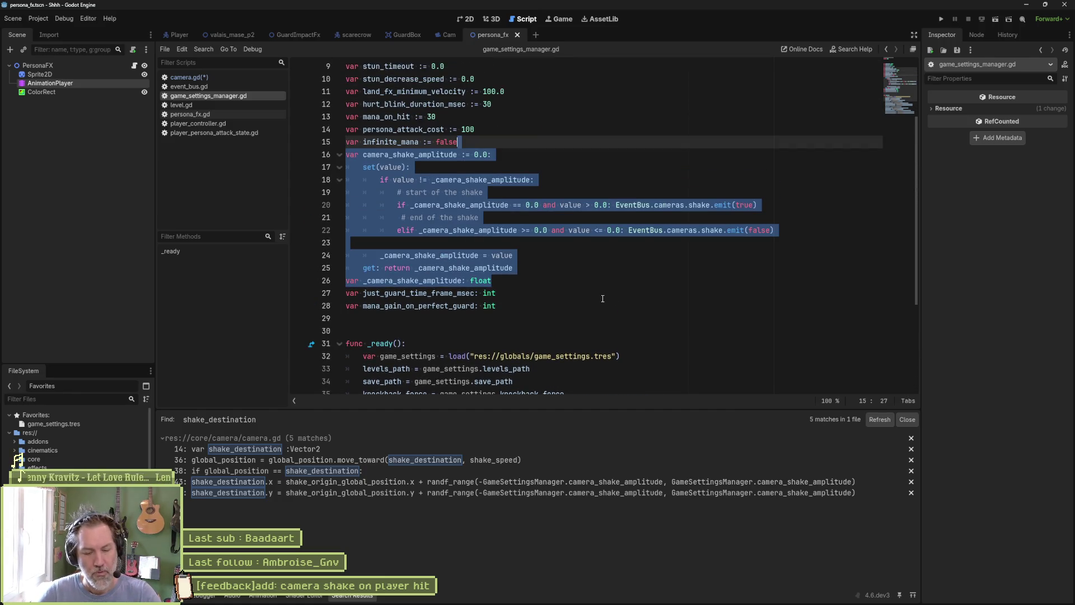
key("Delete")
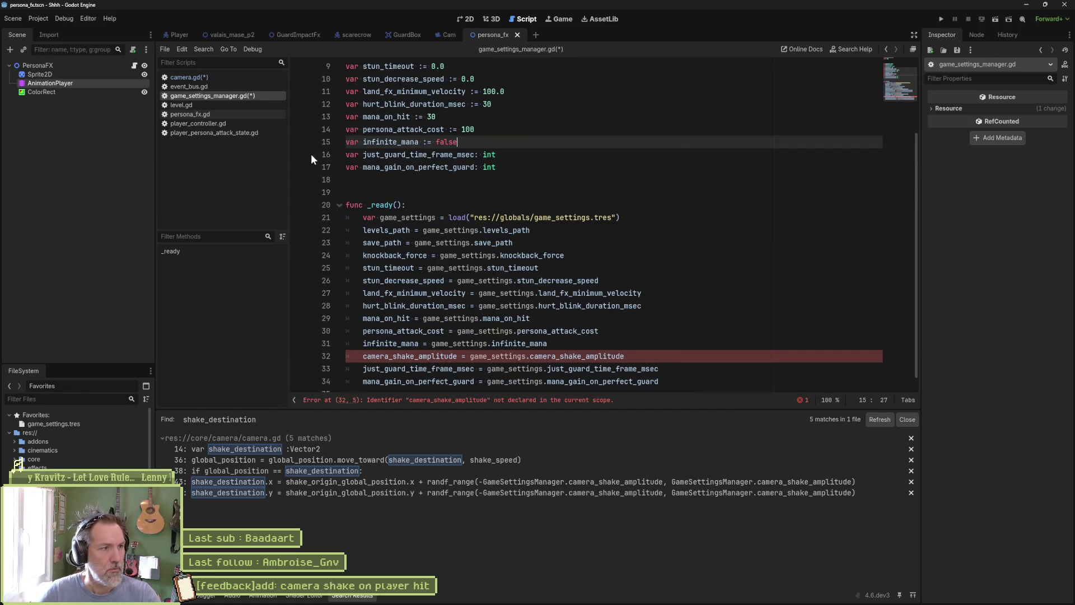
left_click(206, 78)
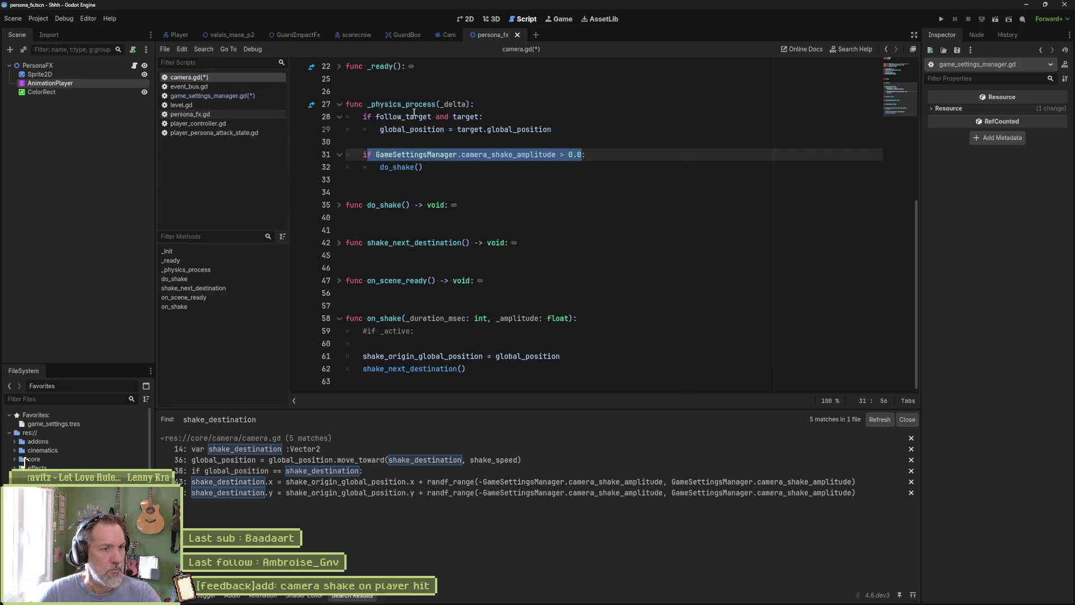
- Paste the shake amplitude property after shake_destination and remove the blank lines above it
scroll(479, 170, "up", 7)
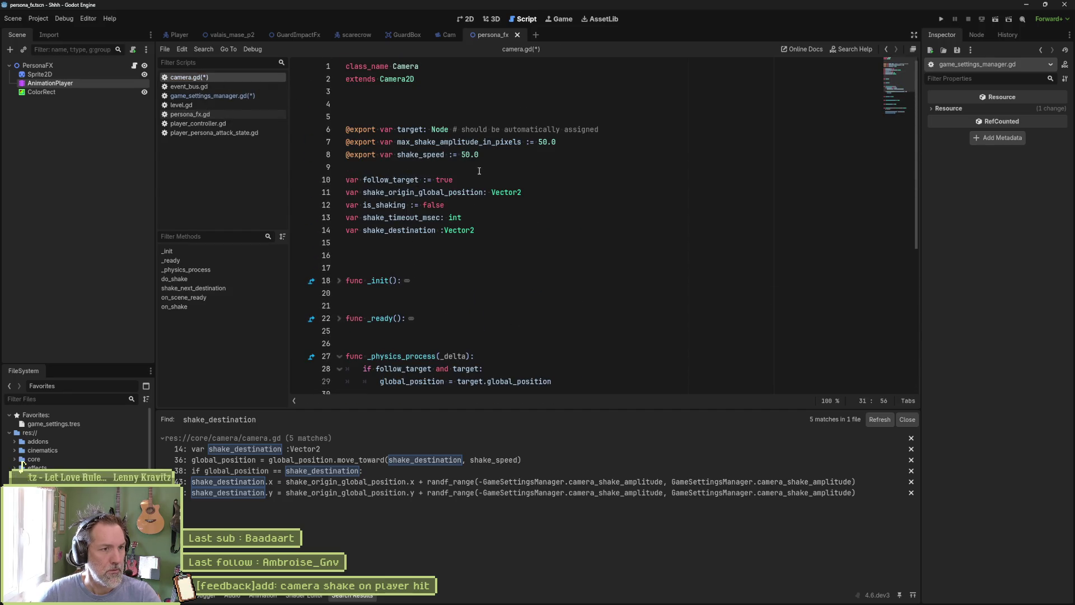
left_click(493, 255)
key("ctrl+v")
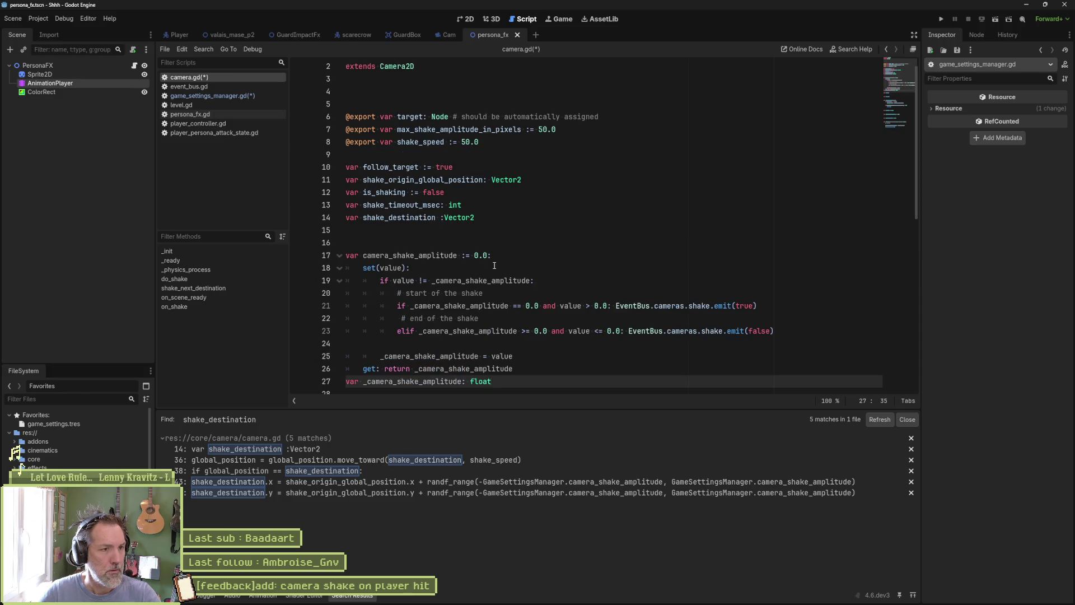
left_click(434, 236)
key("Delete")
key("Delete")
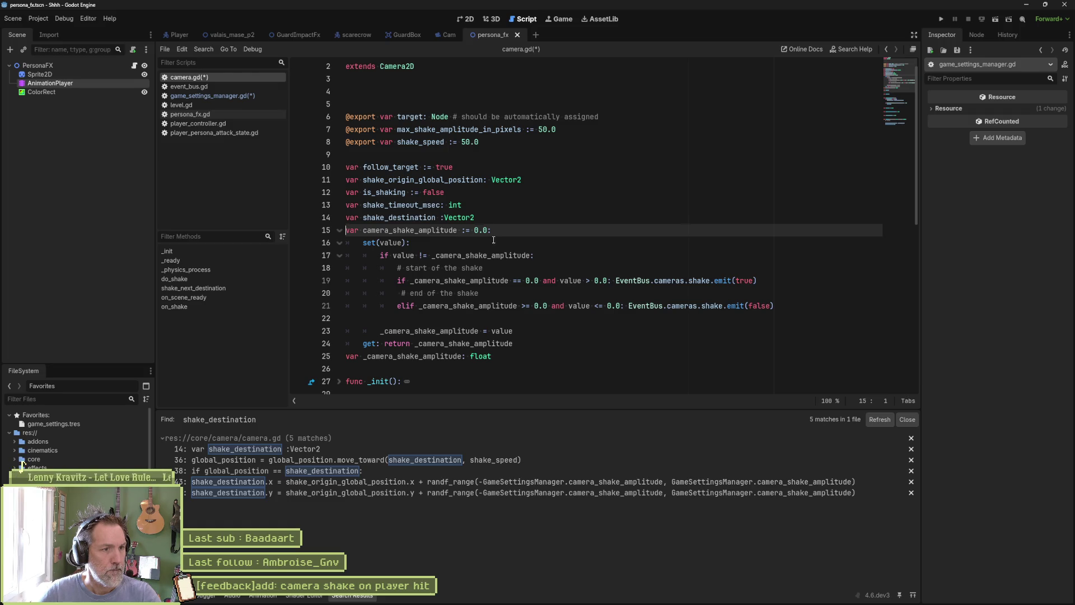
- Strip the camera_ prefix, renaming the property shake_amplitude and its backing variable _shake_amplitude
left_click_drag(393, 230, 365, 230)
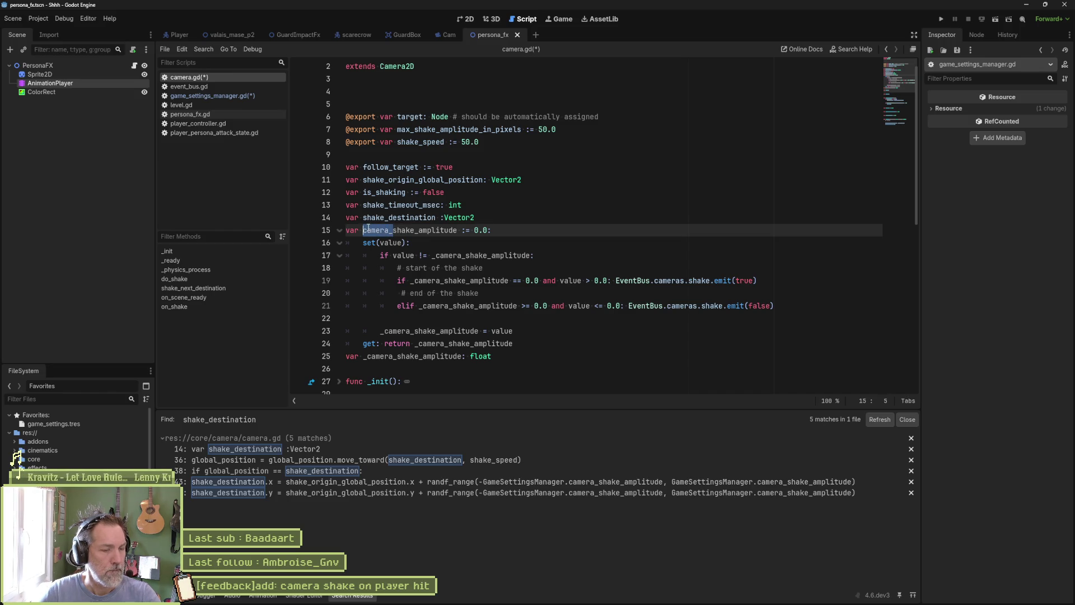
key("BackSpace")
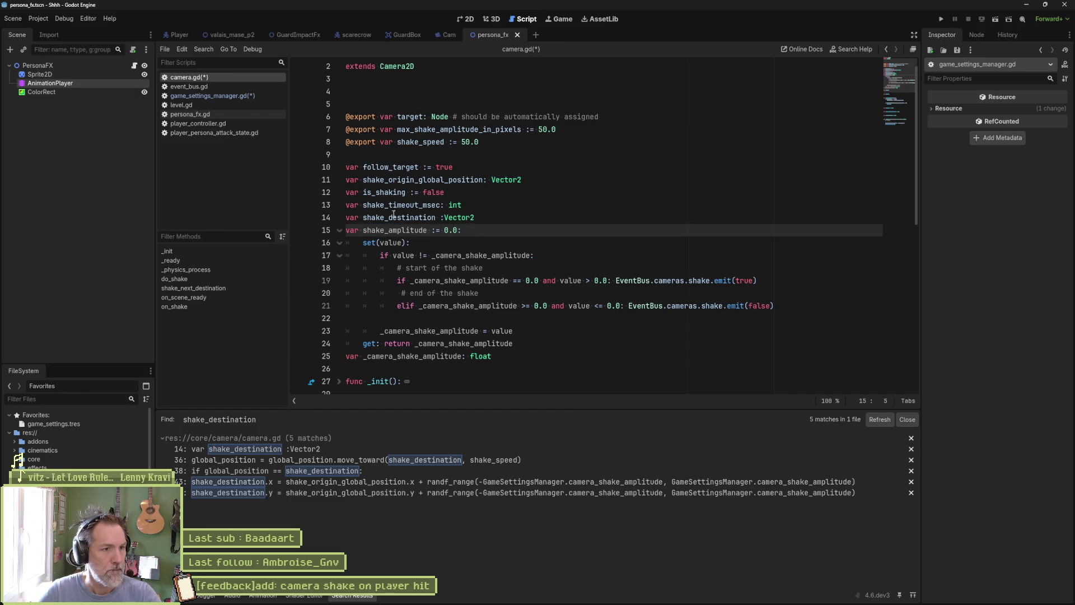
double_click(402, 230)
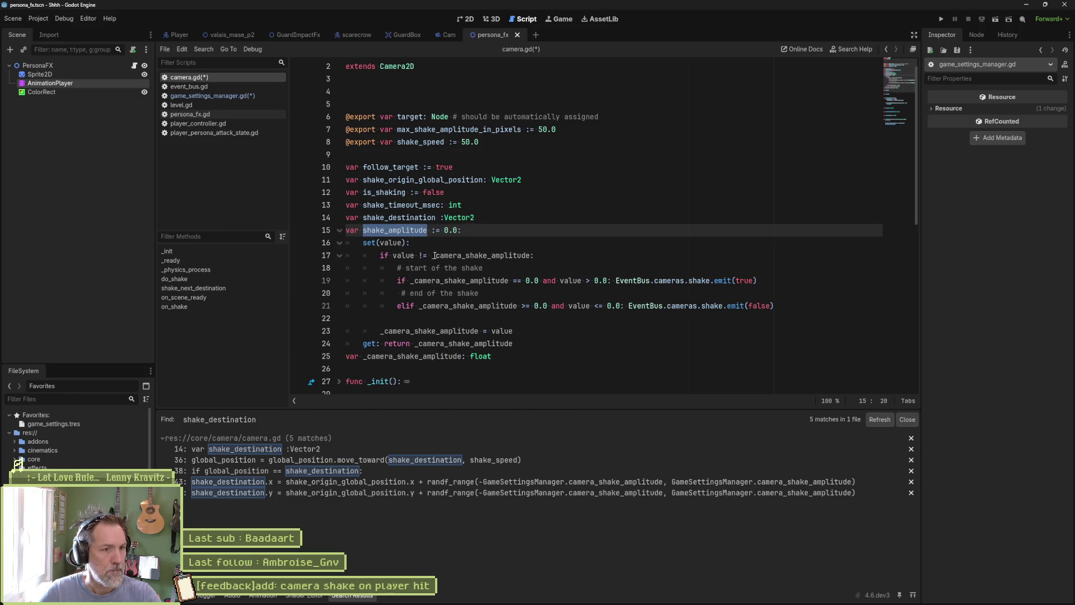
left_click_drag(435, 255, 465, 256)
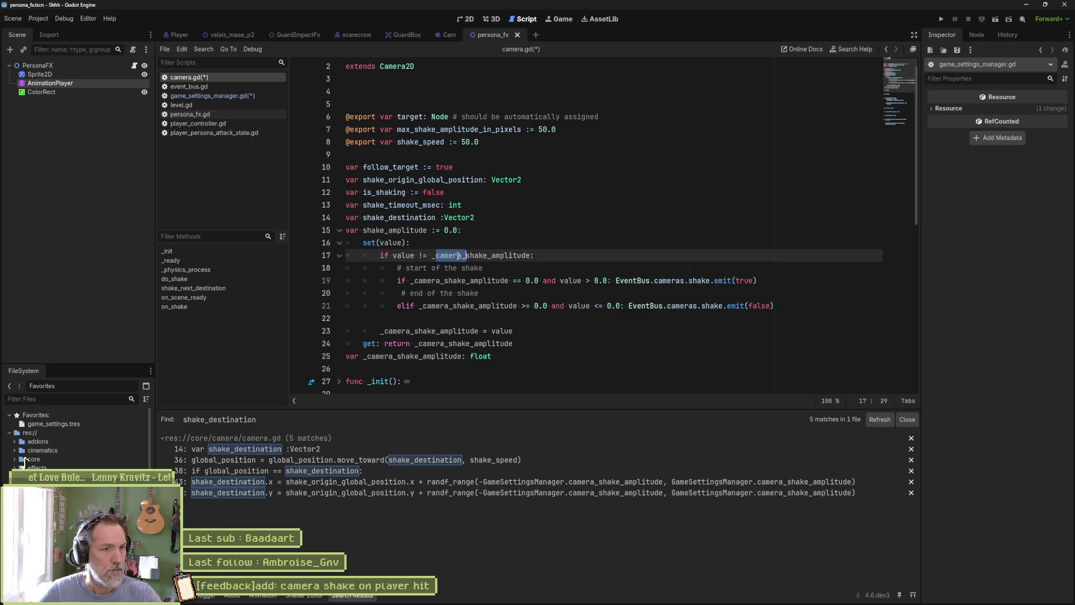
key("BackSpace")
double_click(471, 256)
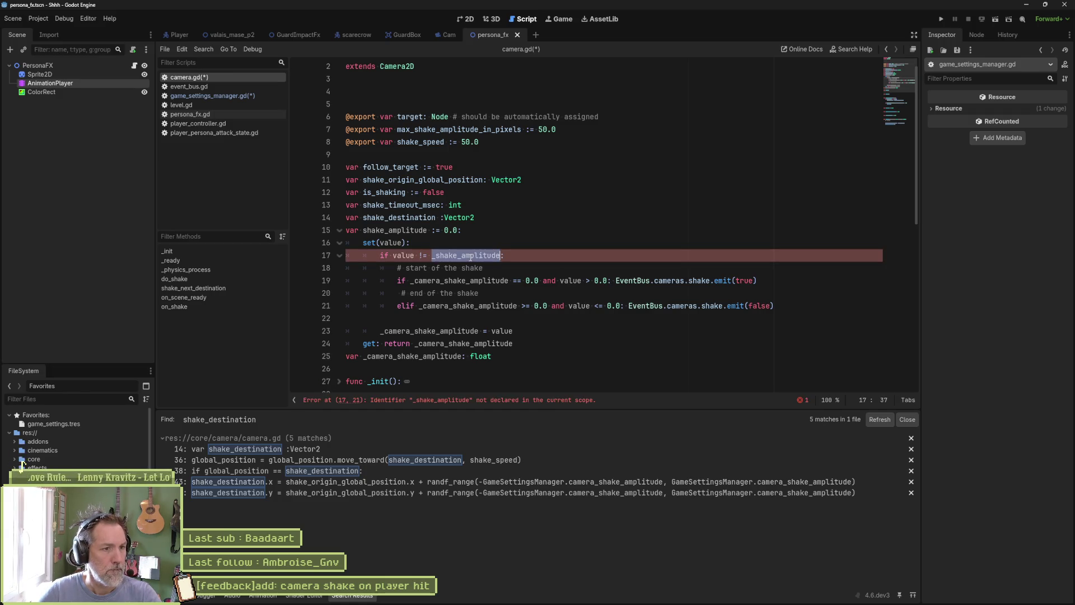
key("ctrl+c")
- Replace the remaining old backing-variable references in declaration, setter and getter with _shake_amplitude
double_click(426, 356)
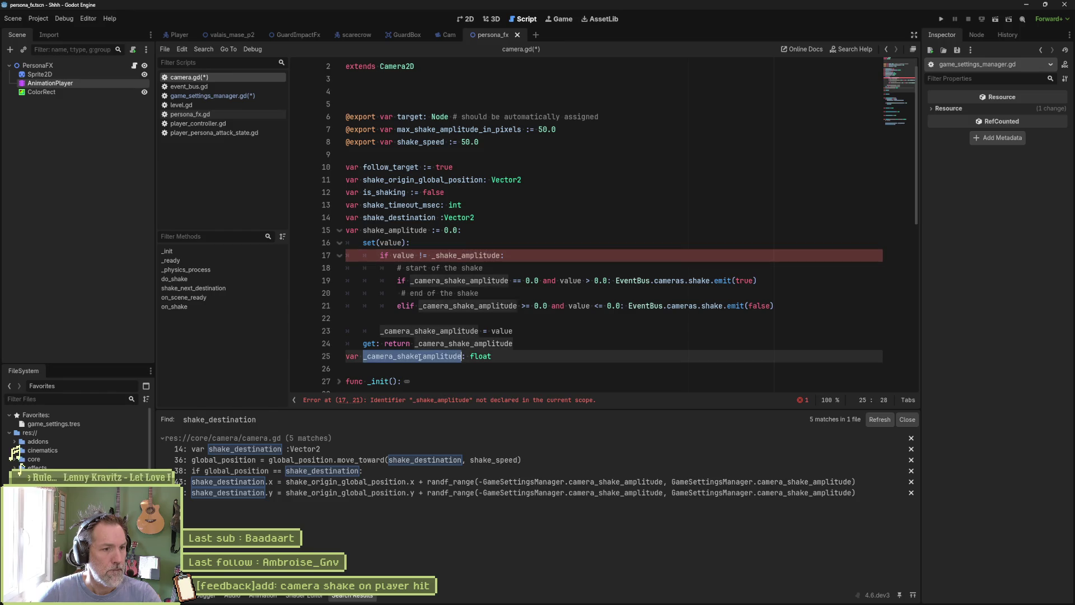
key("ctrl+v")
double_click(458, 280)
key("ctrl+v")
double_click(457, 306)
key("ctrl+v")
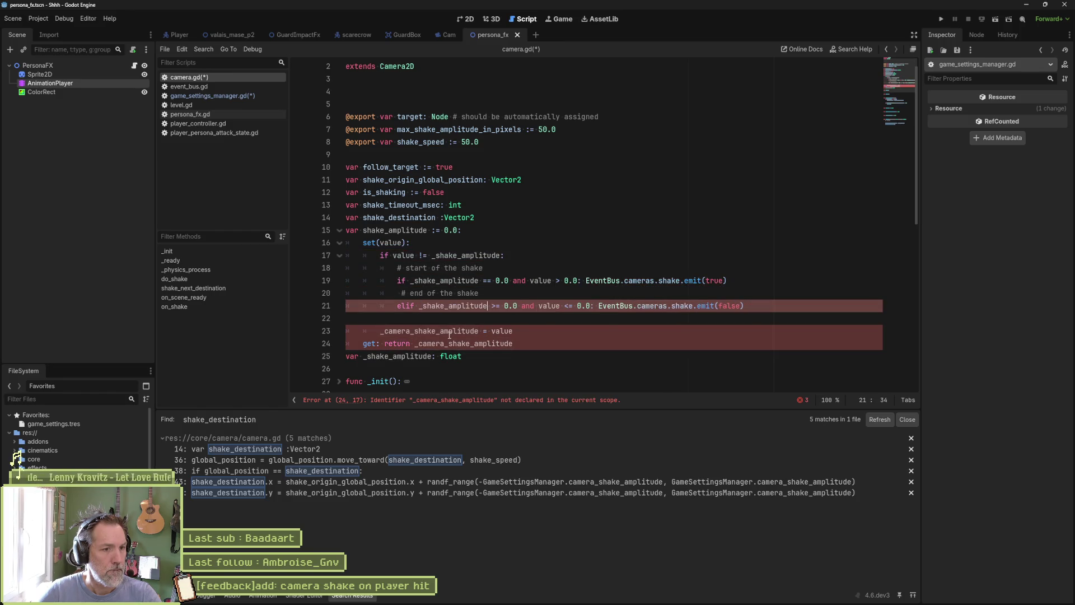
left_click(447, 331)
double_click(447, 330)
key("ctrl+v")
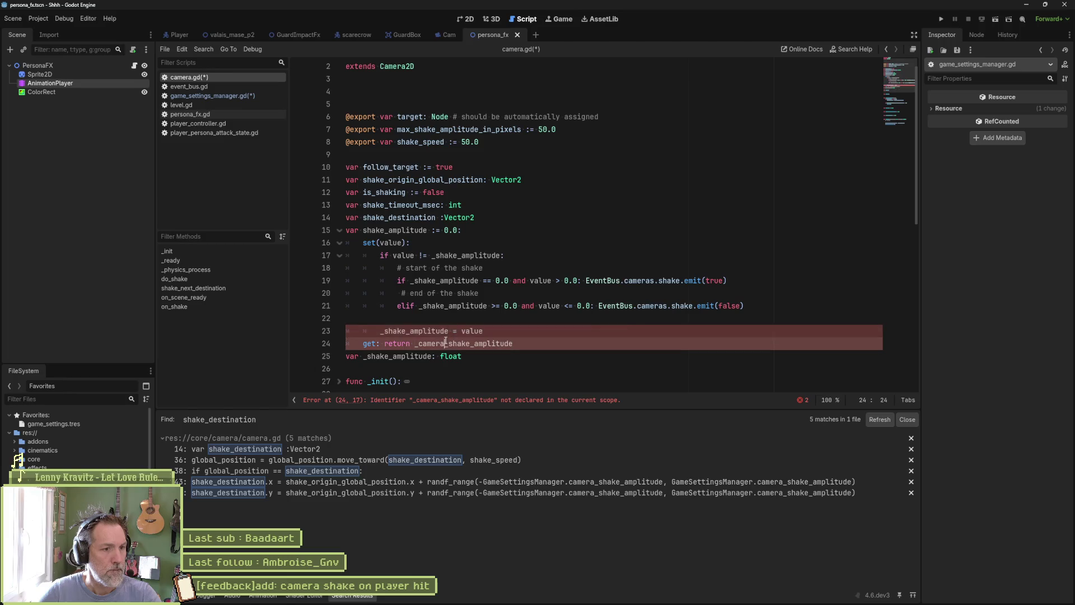
double_click(481, 343)
key("ctrl+v")
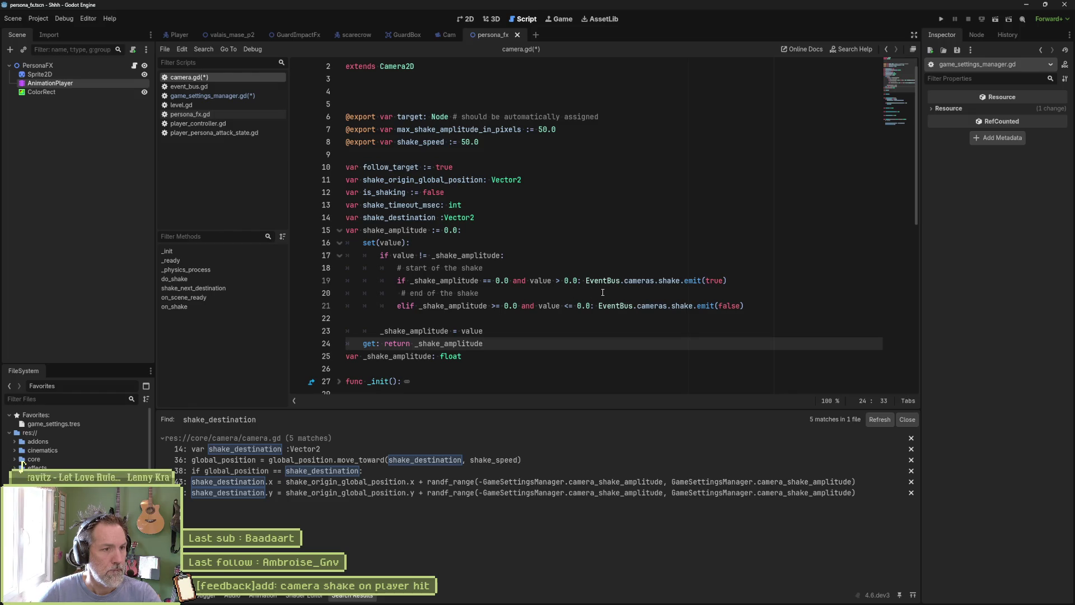
- Review the shake_destination, shake_timeout_msec, shake_origin_global_position and follow_target variables, then check game_settings_manager.gd
double_click(399, 217)
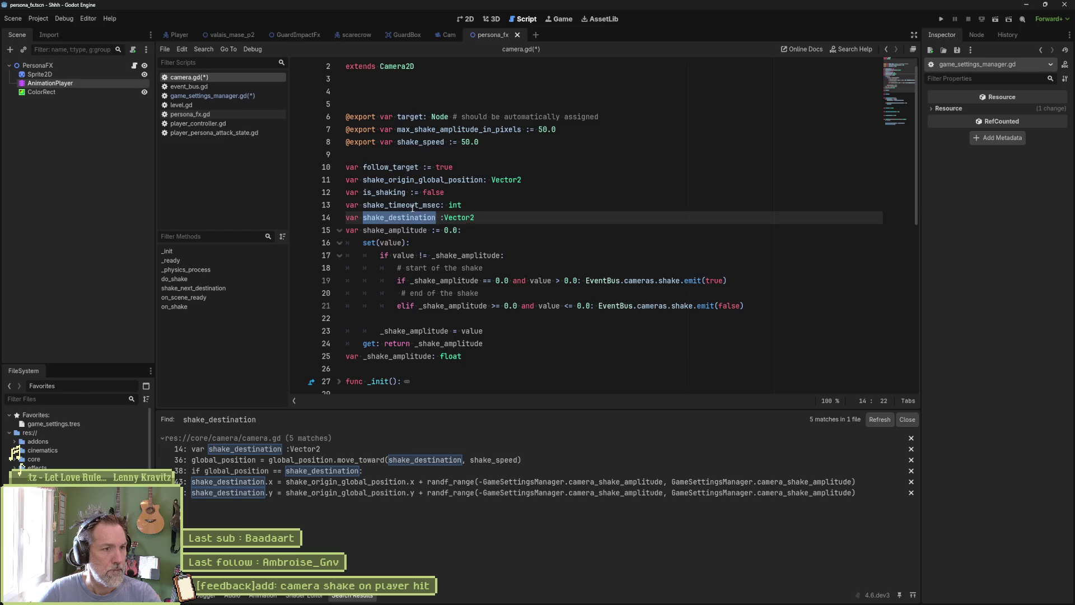
double_click(413, 205)
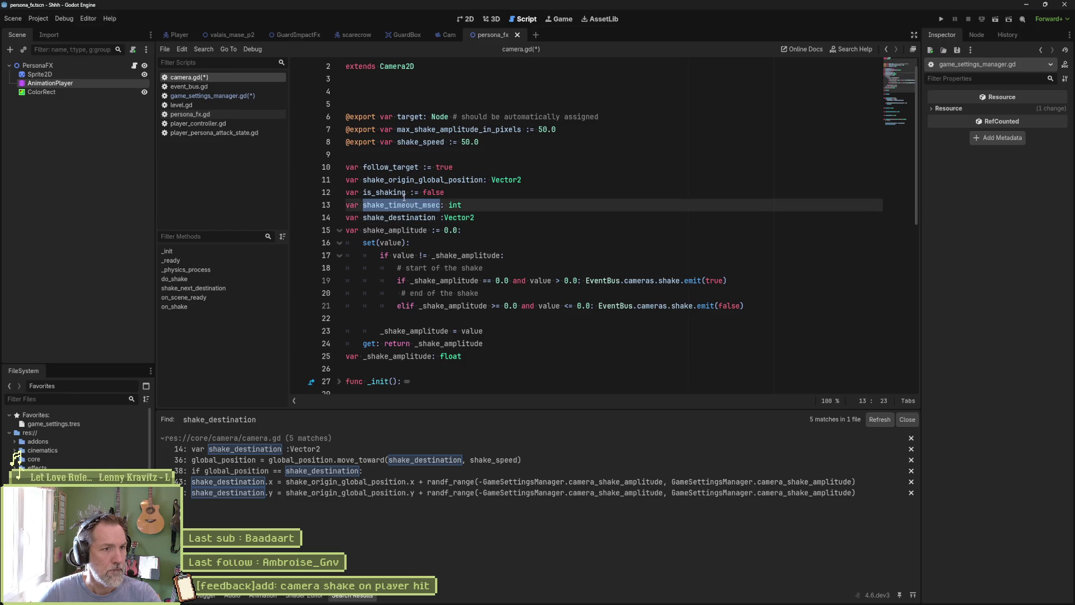
double_click(413, 179)
double_click(390, 167)
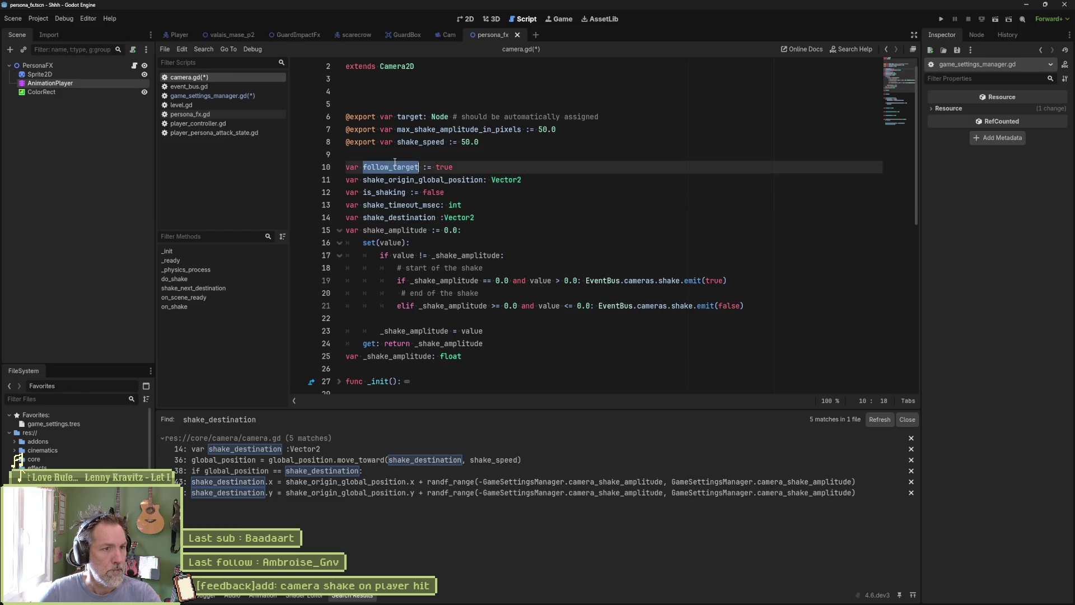
left_click(240, 94)
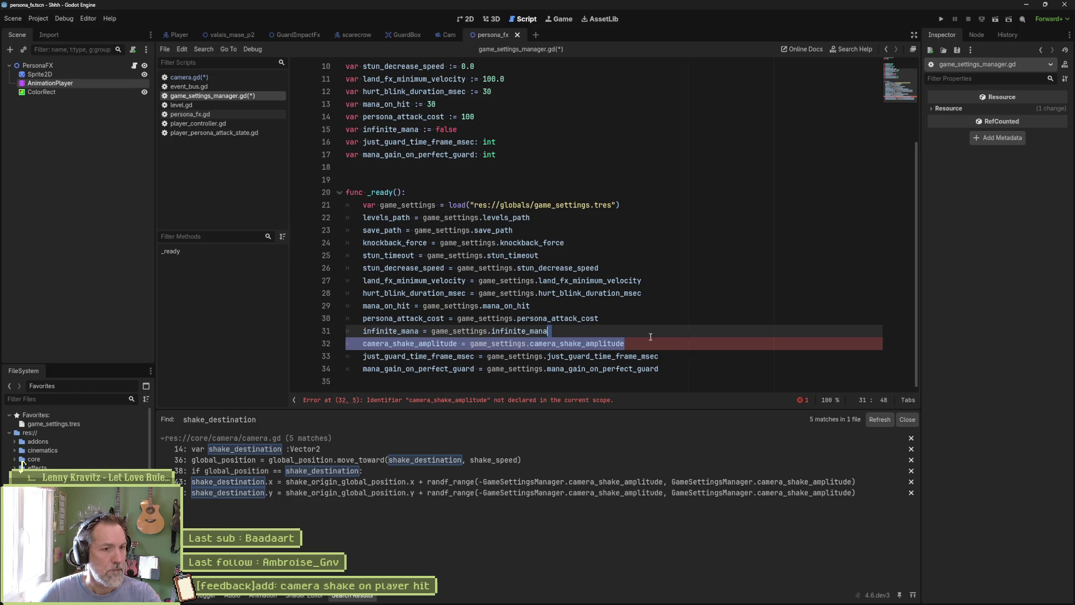
- Delete the leftover camera_shake_amplitude assignment, save, and close level.gd and event_bus.gd
key("BackSpace")
key("ctrl+s")
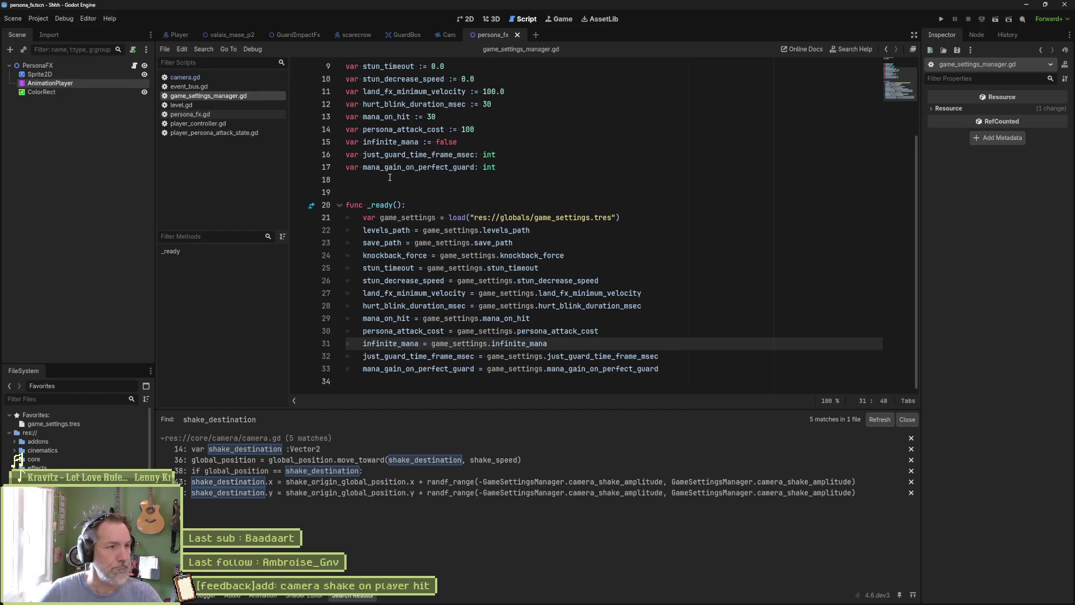
middle_click(209, 103)
middle_click(206, 89)
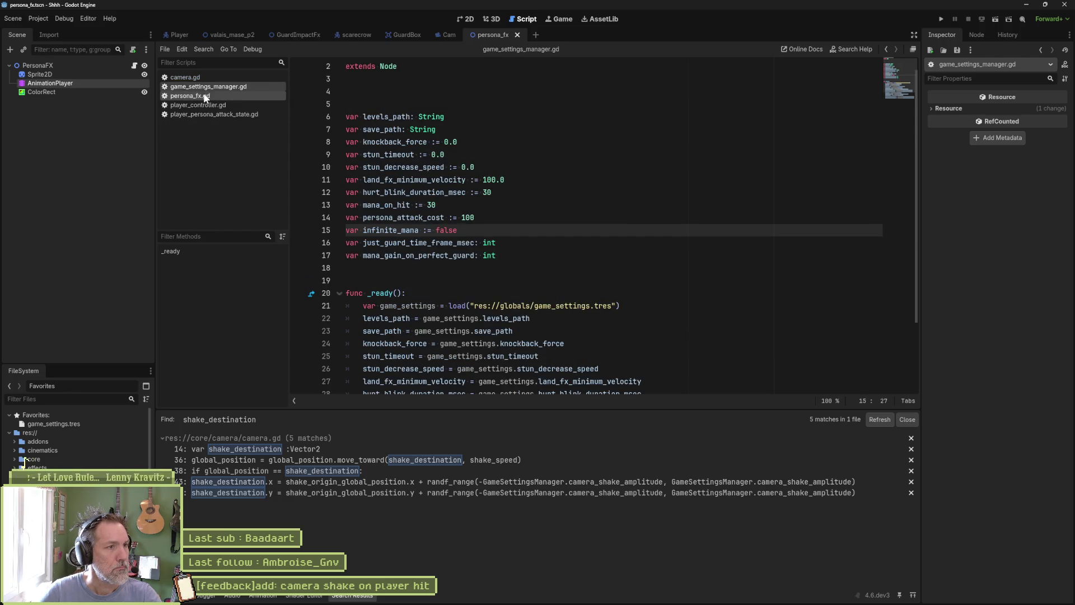
- In camera.gd, make line 40's shake check use shake_amplitude instead of GameSettingsManager, and save
left_click(199, 79)
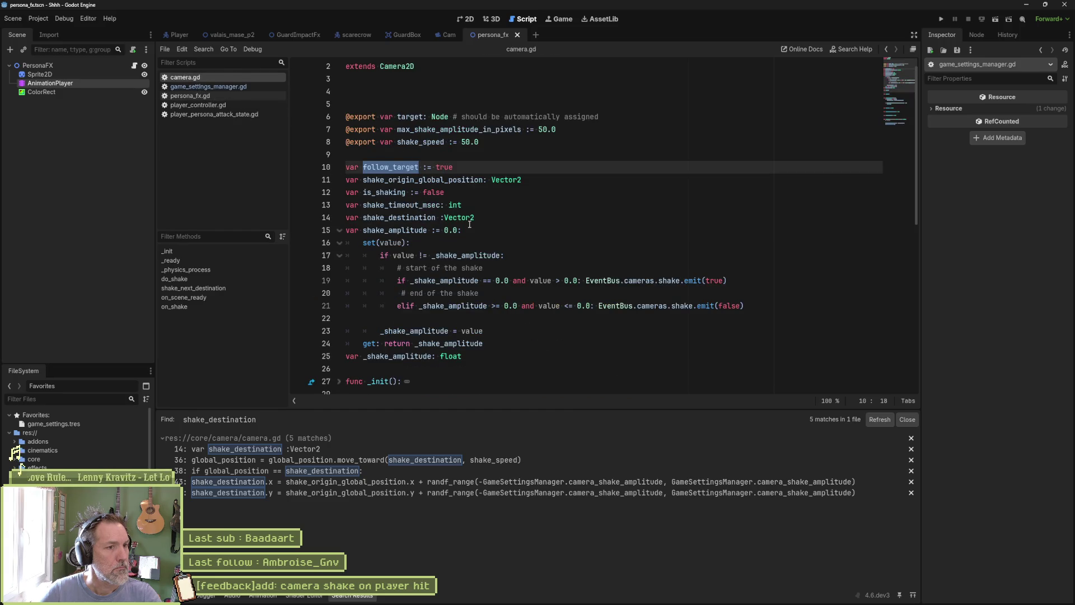
scroll(469, 224, "down", 5)
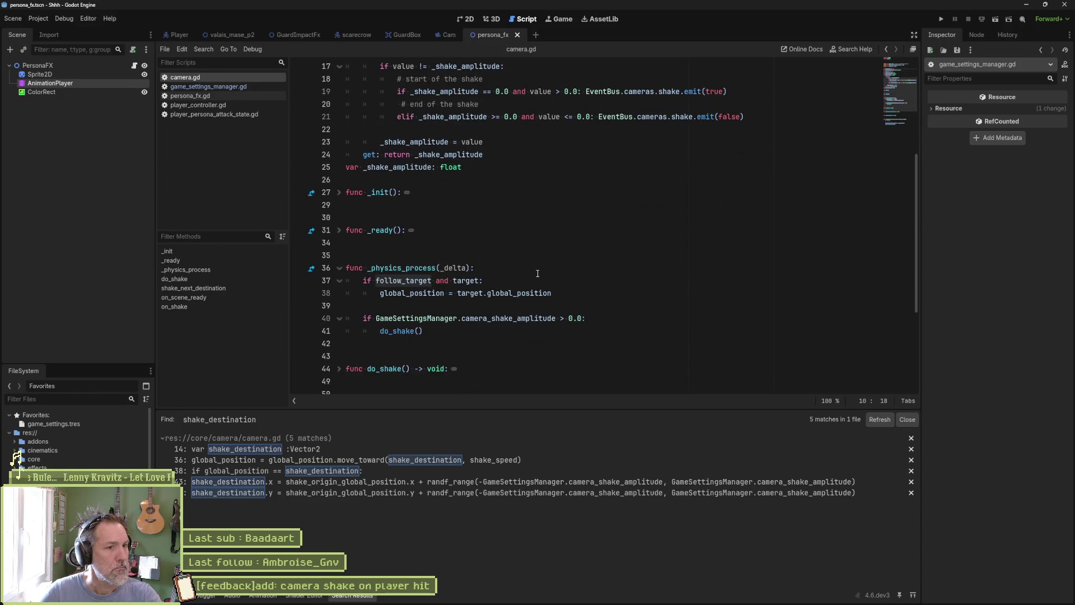
double_click(452, 316)
key("BackSpace")
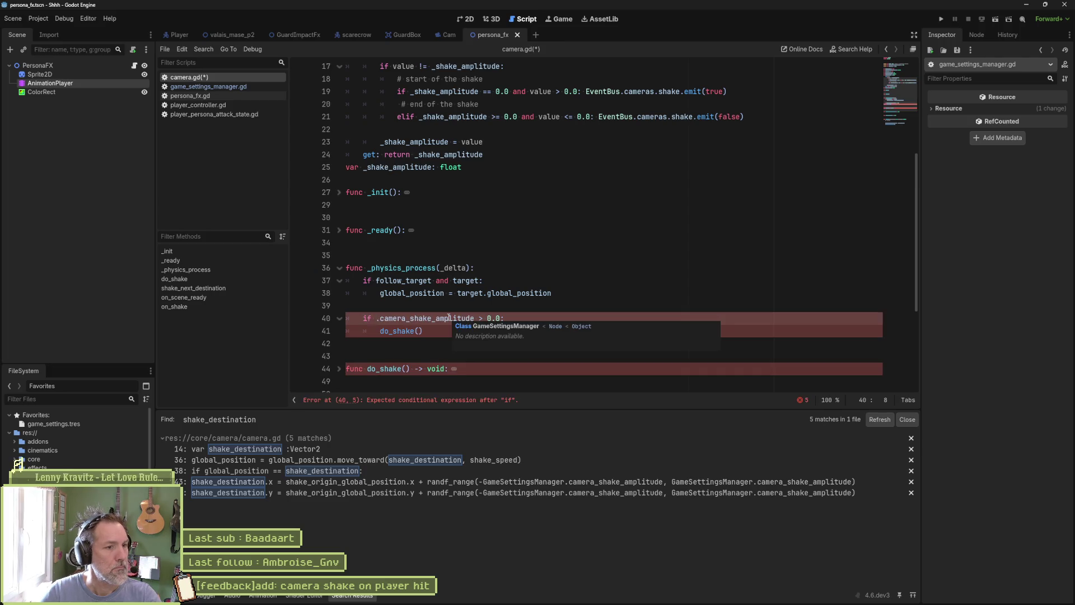
key("Delete")
key("Delete")
key("Delete")
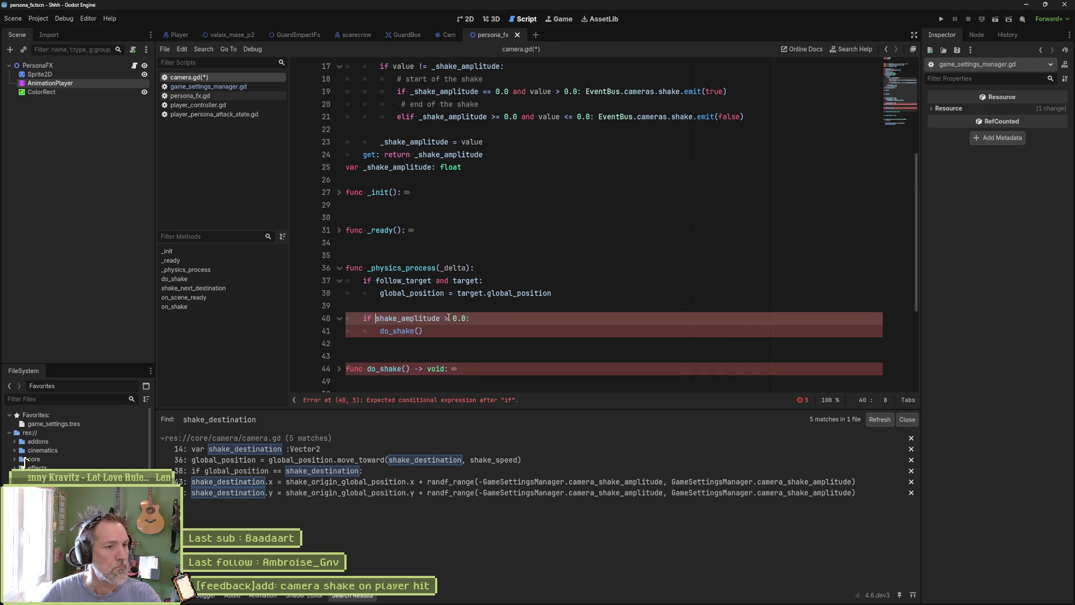
key("ctrl+s")
- Collapse the shake_next_destination and do_shake function bodies
left_click(347, 362, "shift")
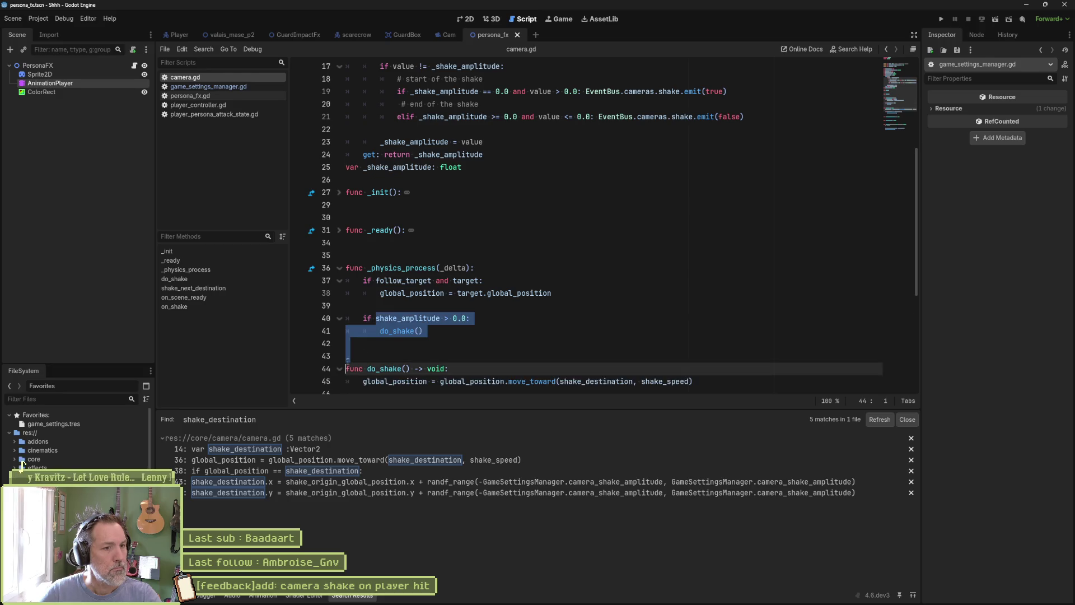
scroll(653, 308, "down", 4)
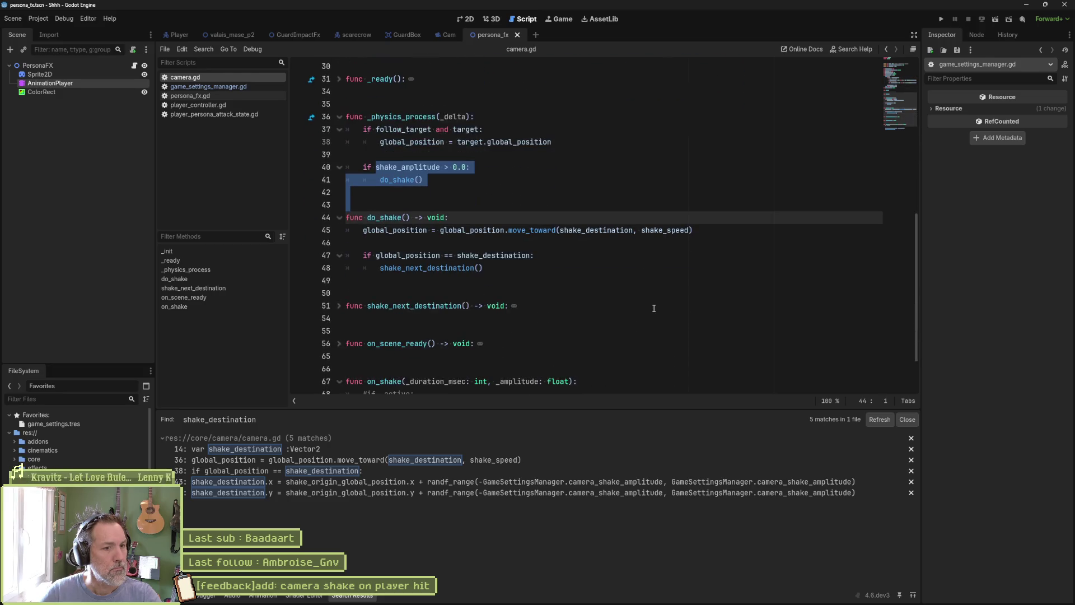
left_click(339, 306)
left_click(340, 306)
left_click(340, 218)
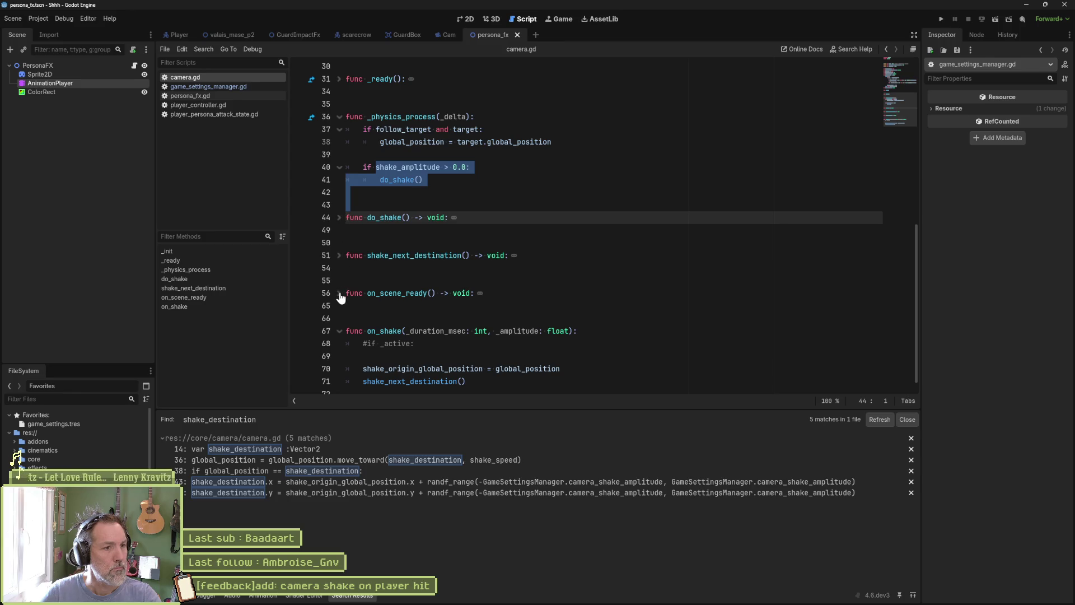
left_click(595, 311)
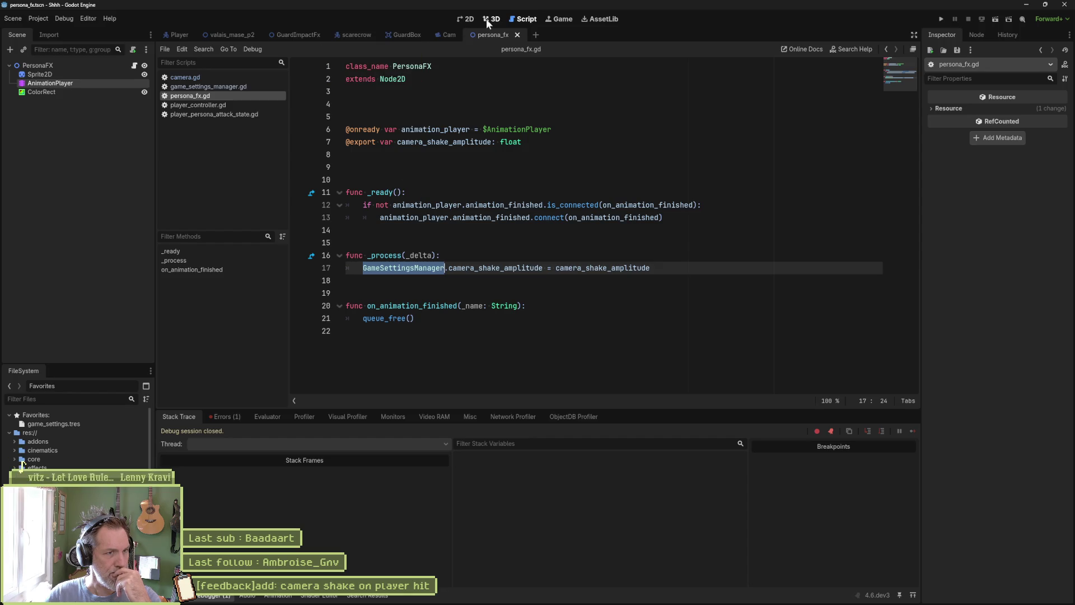
- Open Project Settings to see the GameManager, GameSettingsManager, EventBus and InputManager autoloads
left_click(39, 18)
left_click(56, 32)
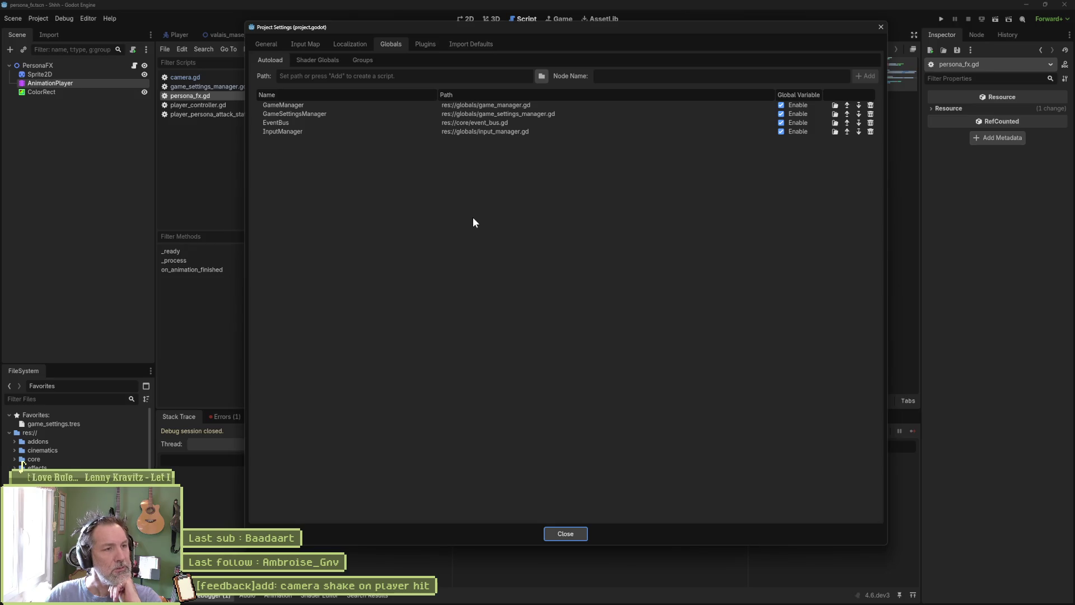
- Close Project Settings and select GameSettingsManager.camera_shake_amplitude on line 17 of persona_fx.gd
left_click(563, 533)
left_click(457, 280)
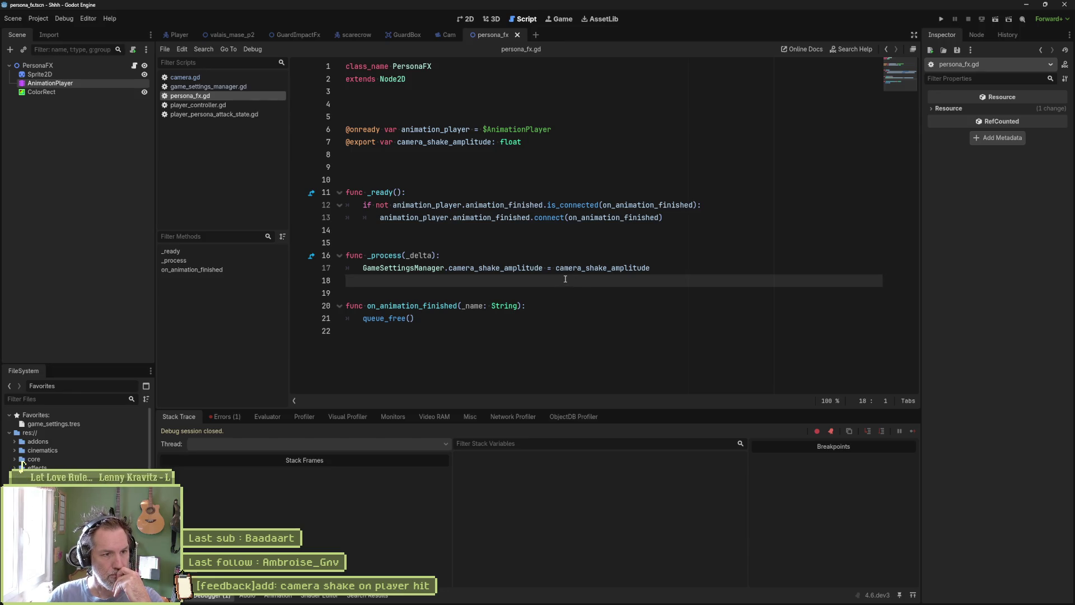
left_click_drag(363, 267, 543, 269)
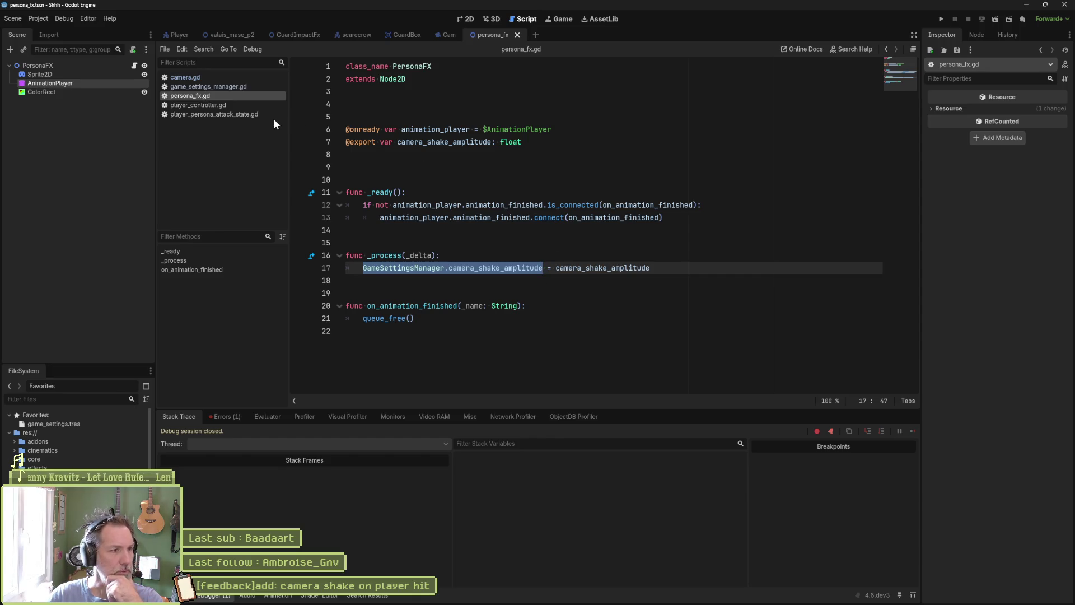
- Switch to game_settings_manager.gd in the script list
left_click(232, 85)
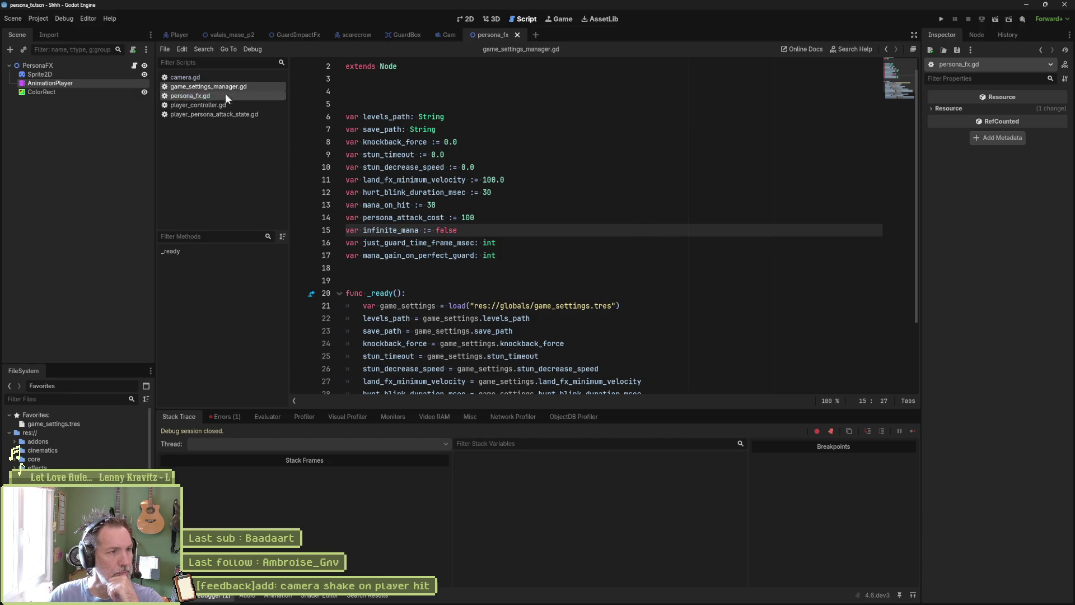
- Recheck the autoload list, then open game_manager.gd by searching 'gamema' in the quick finder
left_click(35, 18)
left_click(41, 25)
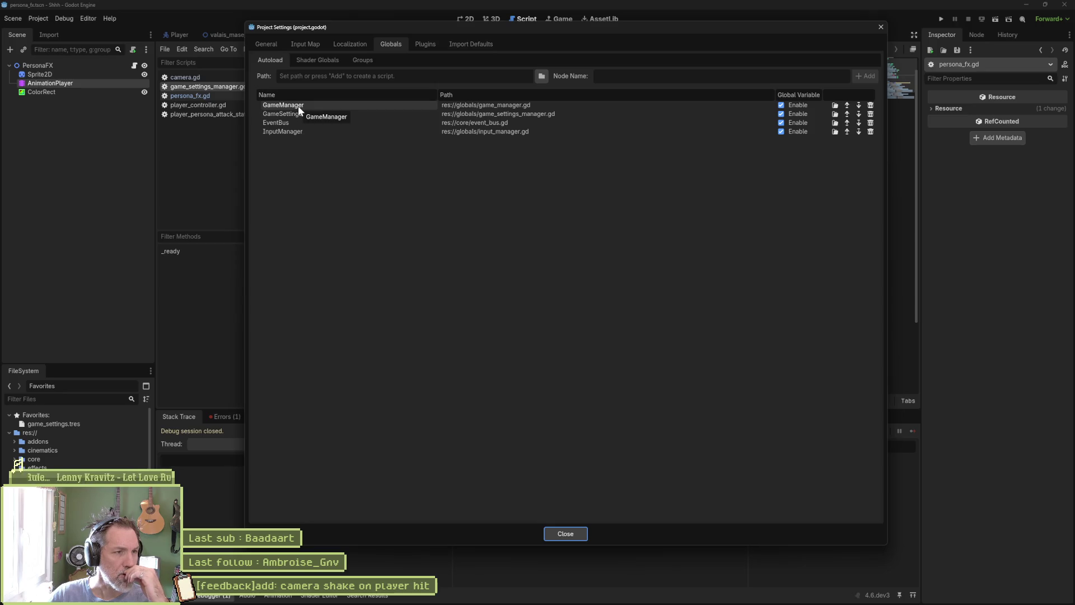
left_click(566, 533)
left_click(509, 190)
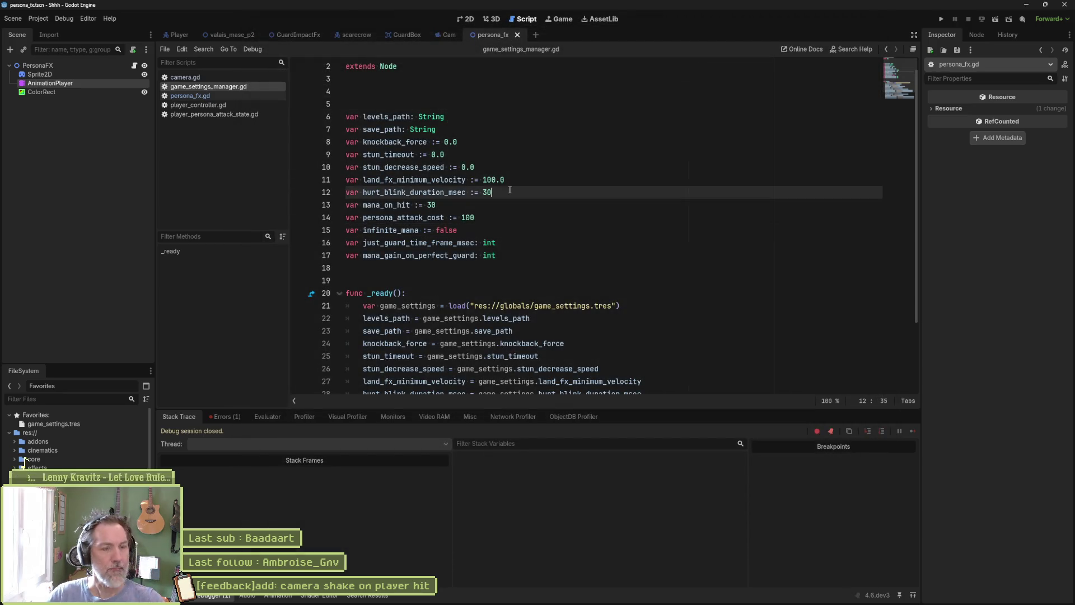
key("shift+alt+o")
type("gamema")
key("Return")
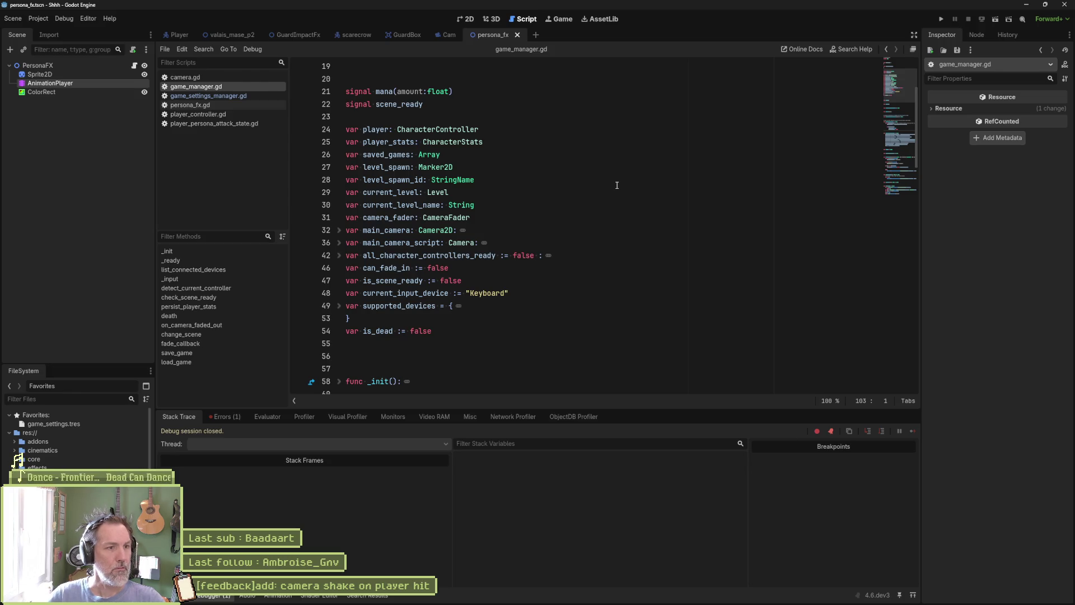
- Inspect the main_camera variable's setter, then launch the project with F5
double_click(382, 229)
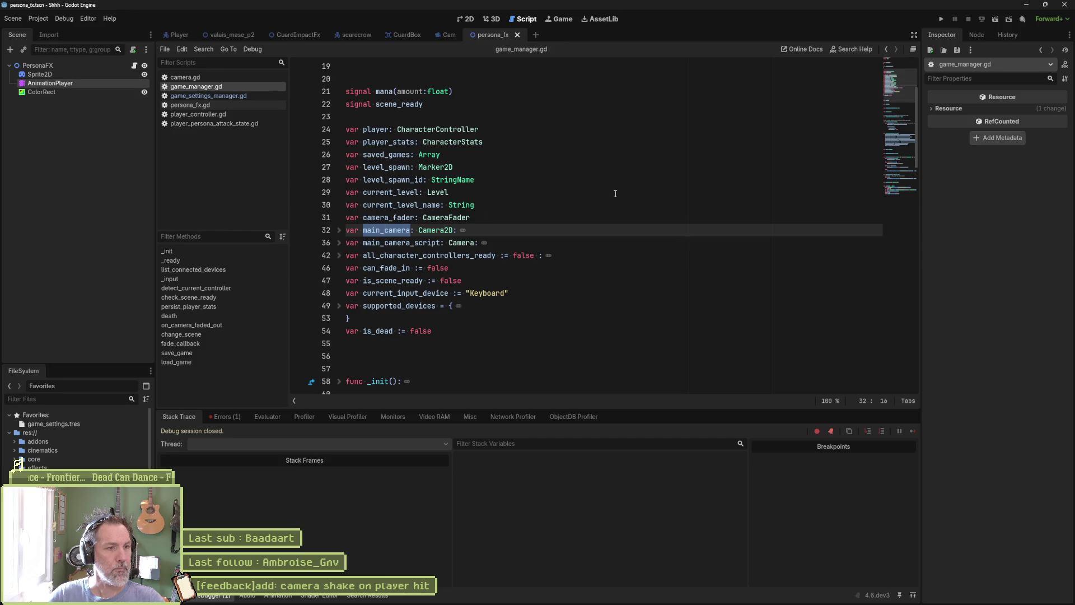
left_click(339, 230)
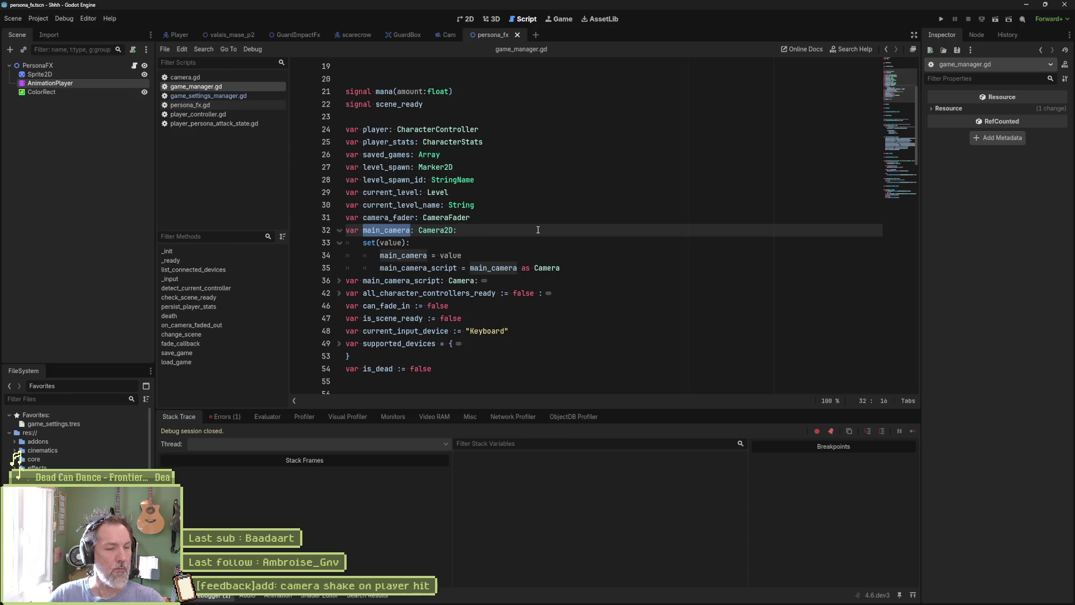
left_click(340, 230)
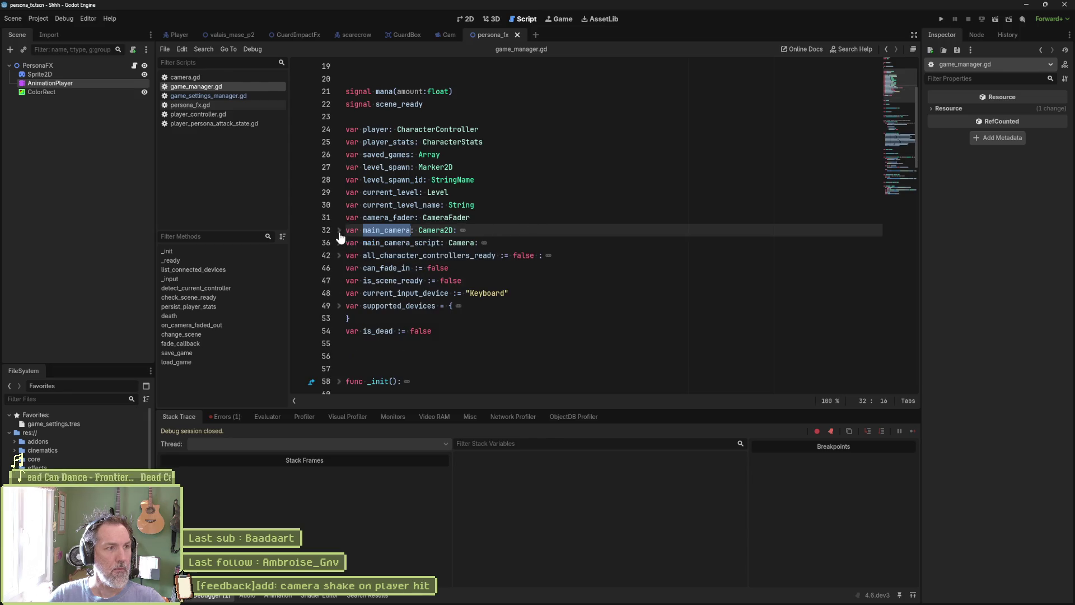
left_click(513, 192)
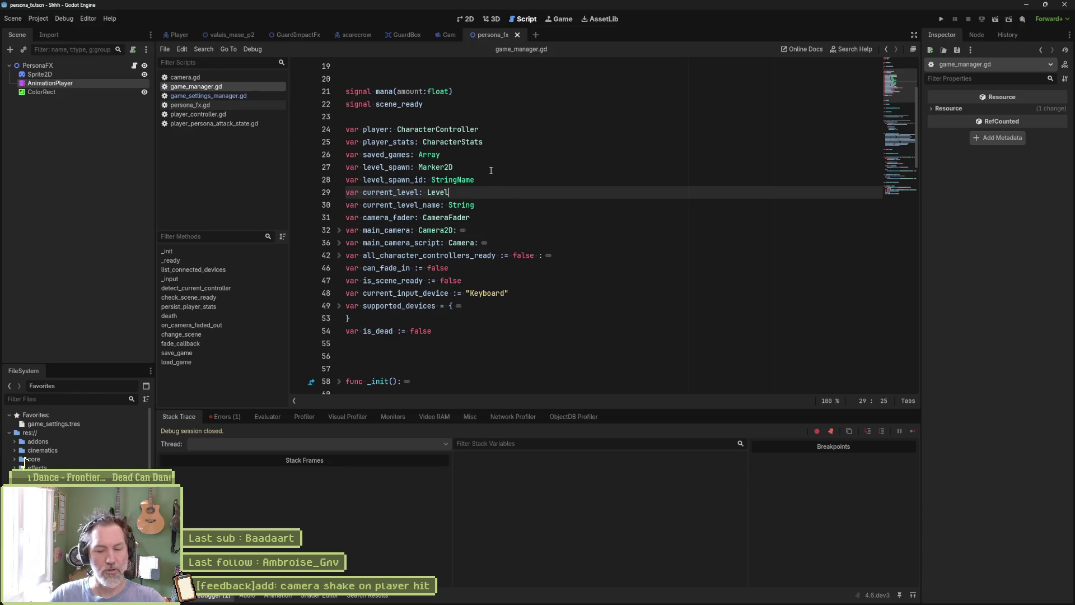
key("F5")
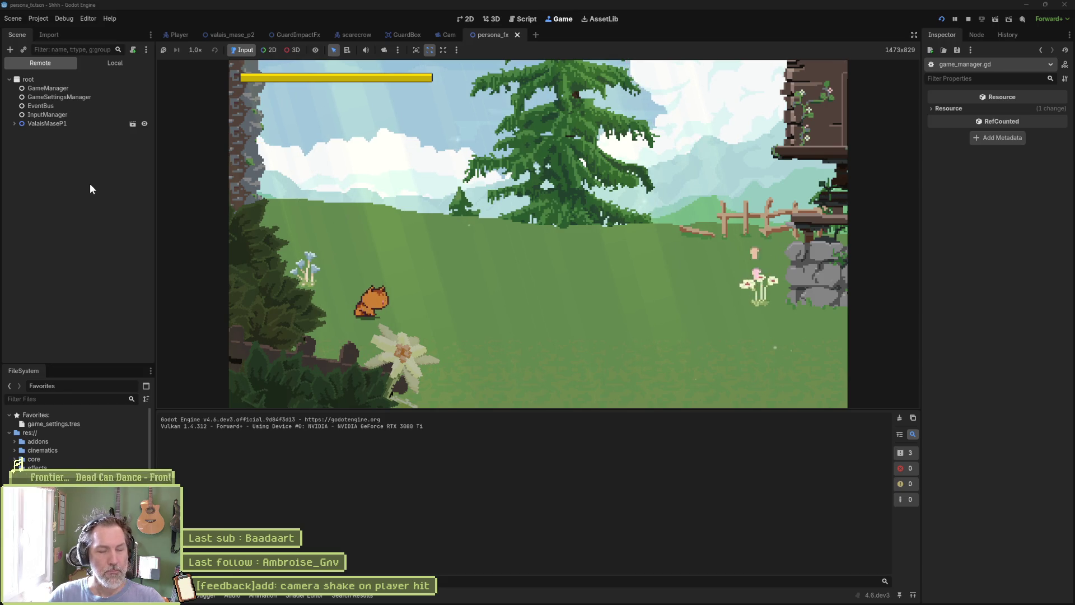
- Stop the running game with F8
key("F8")
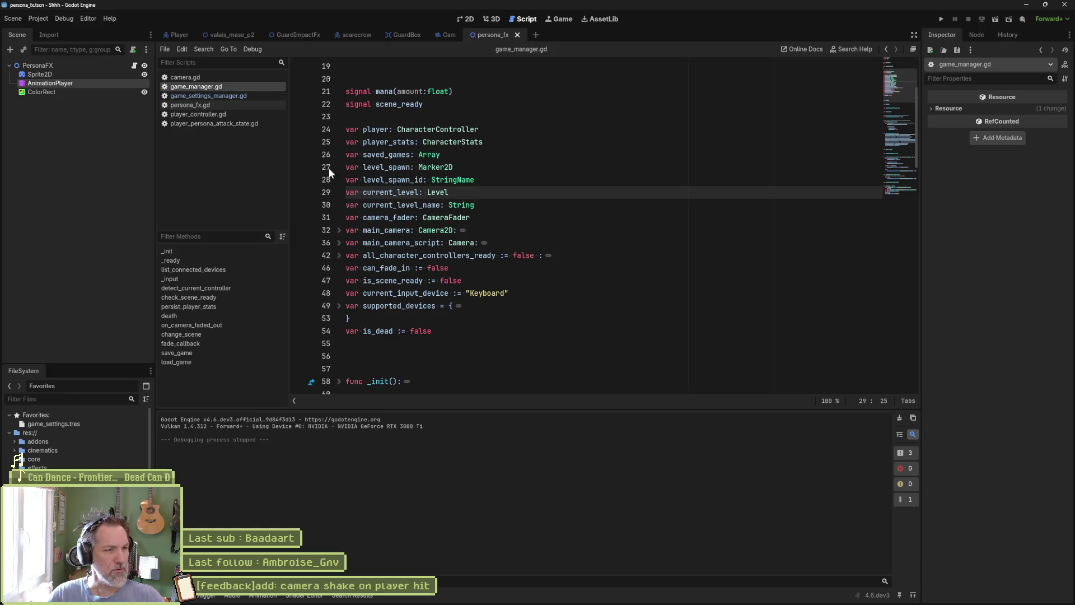
- Locate res://core/camera via the 'camera' filter and create camera_manager.gd there, inheriting Node
left_click(86, 397)
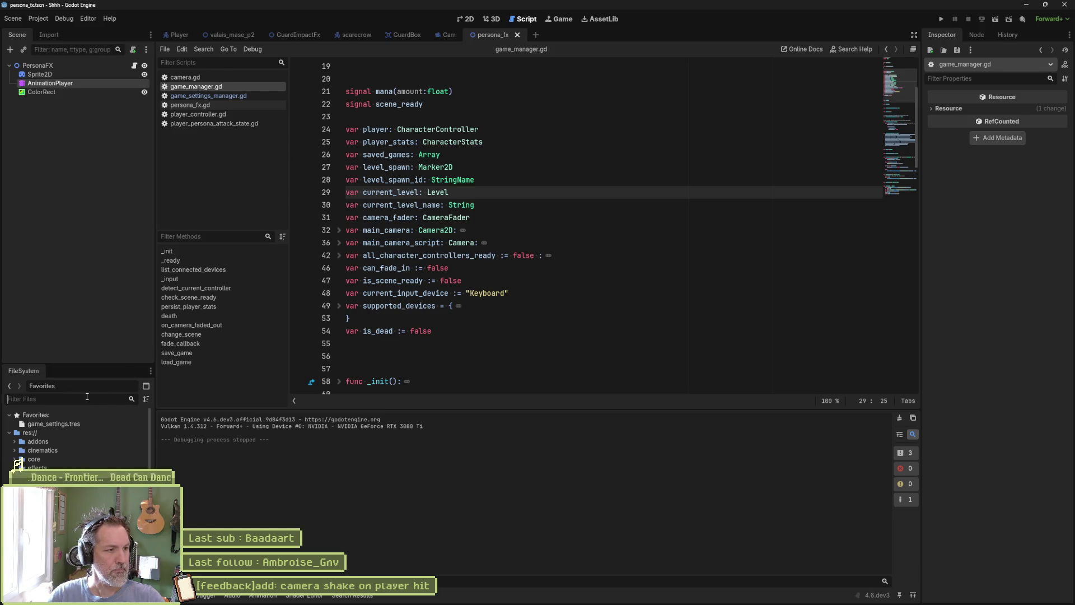
type("camera")
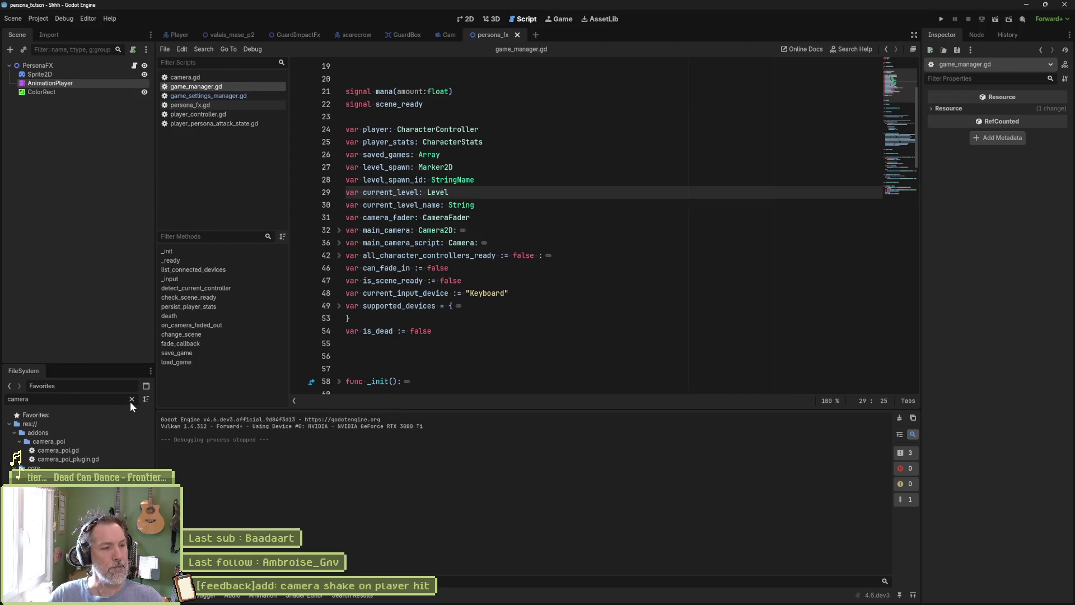
left_click(73, 467)
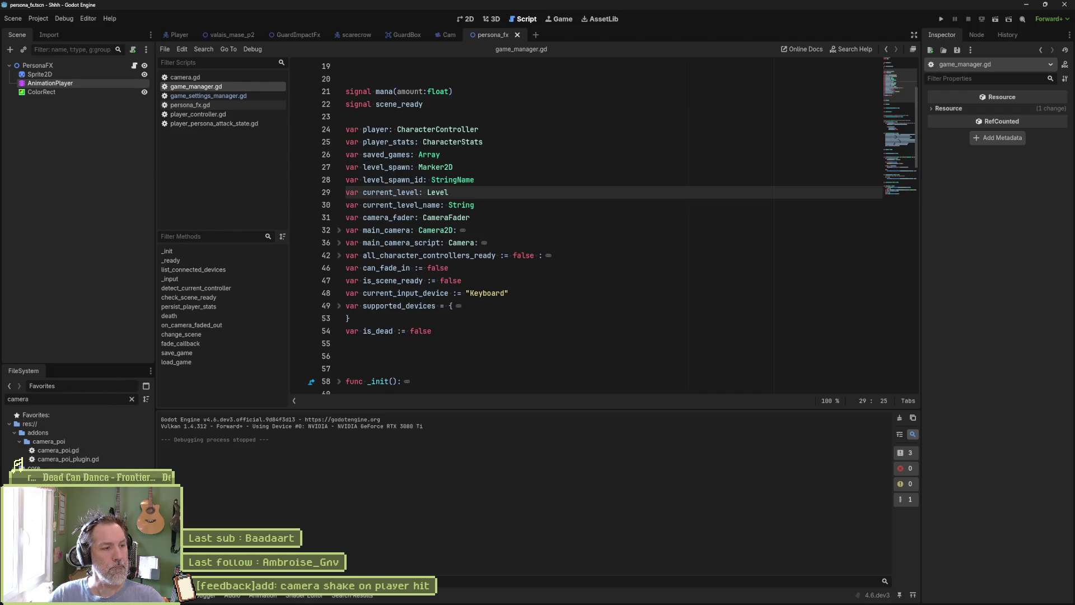
left_click(131, 398)
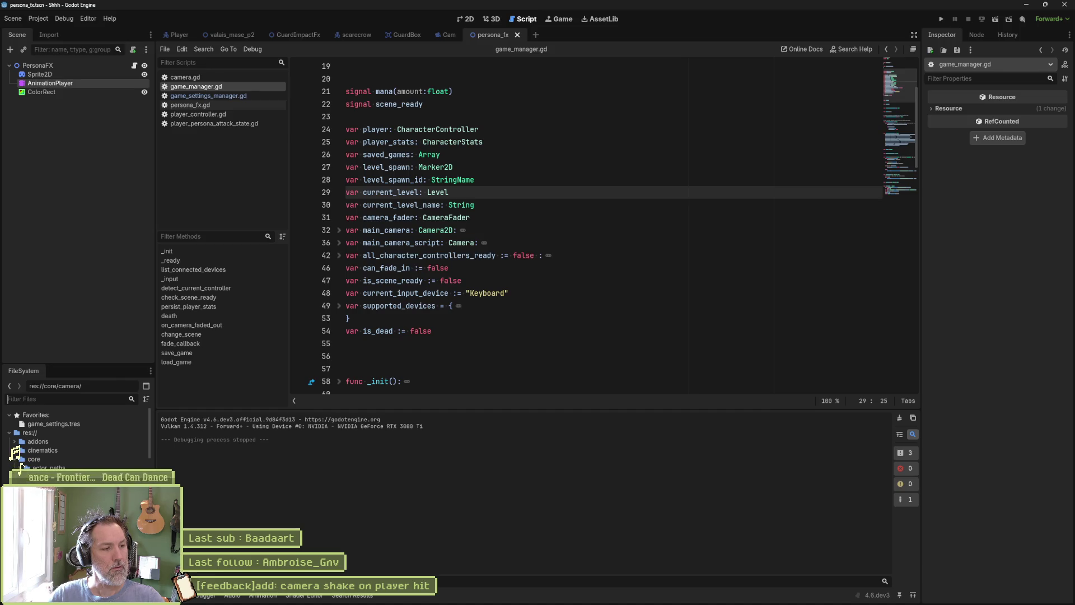
right_click(50, 448)
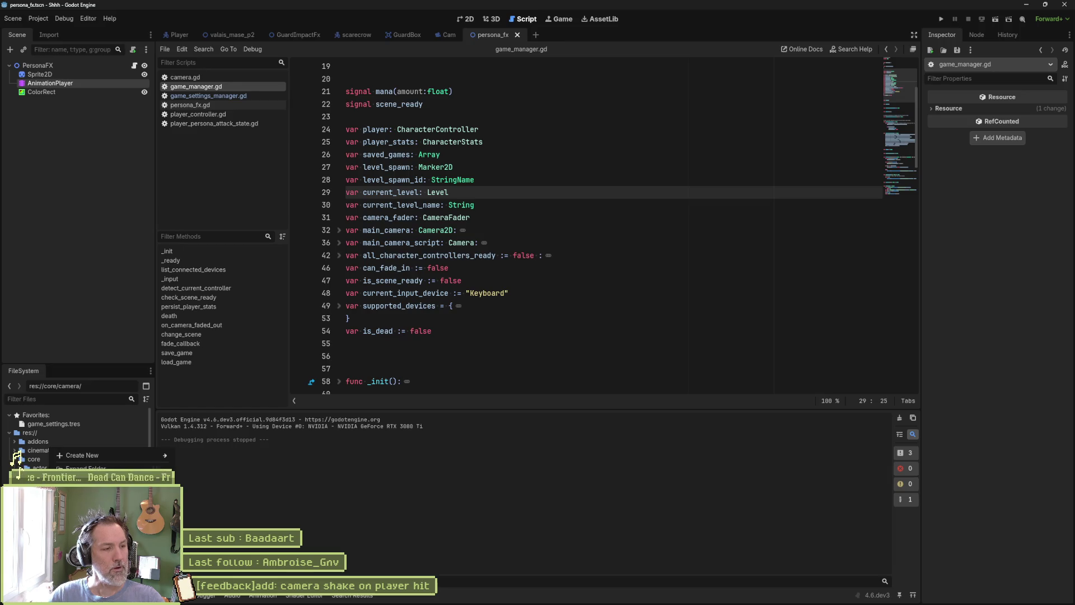
mouse_move(126, 452)
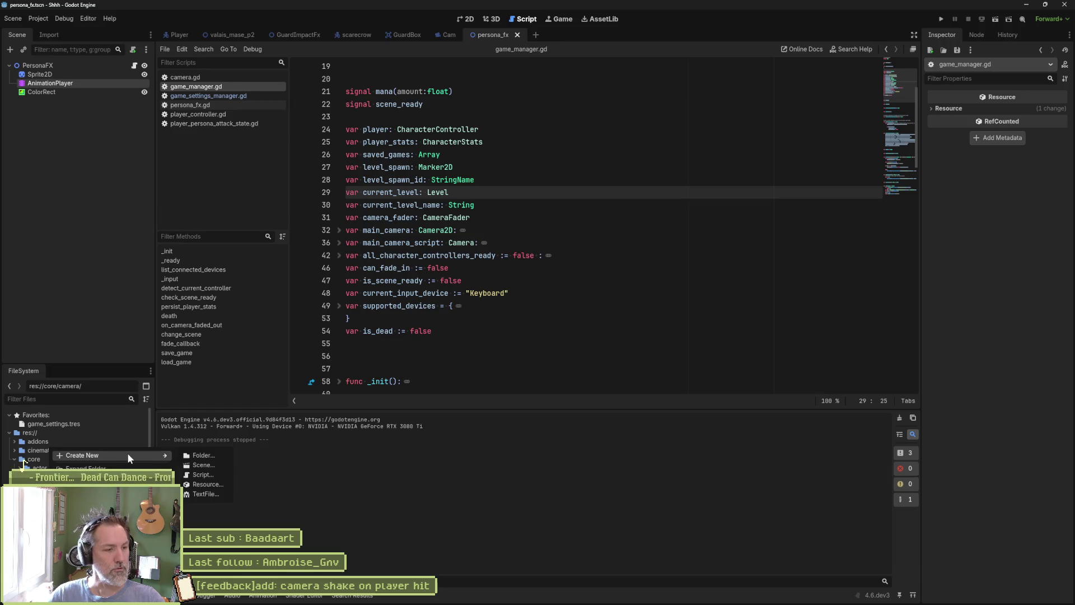
left_click(211, 477)
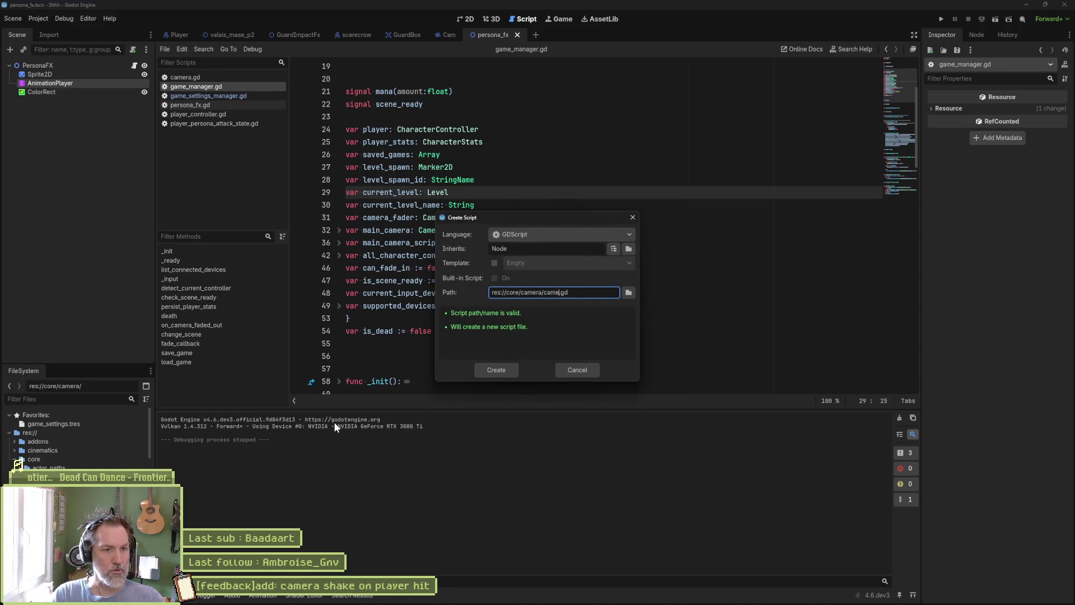
type("ra_manager")
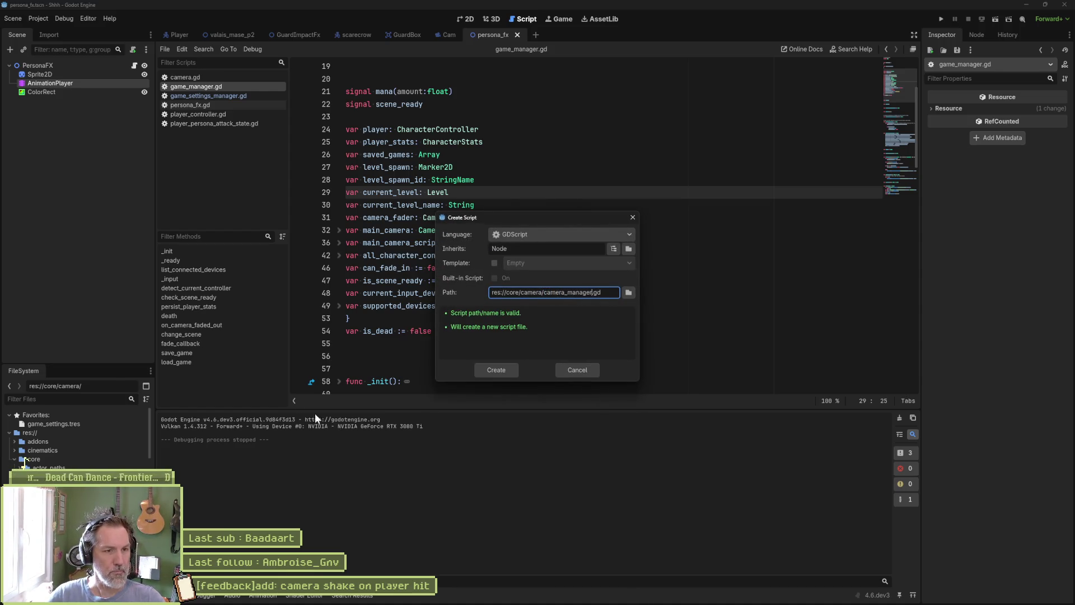
left_click(496, 370)
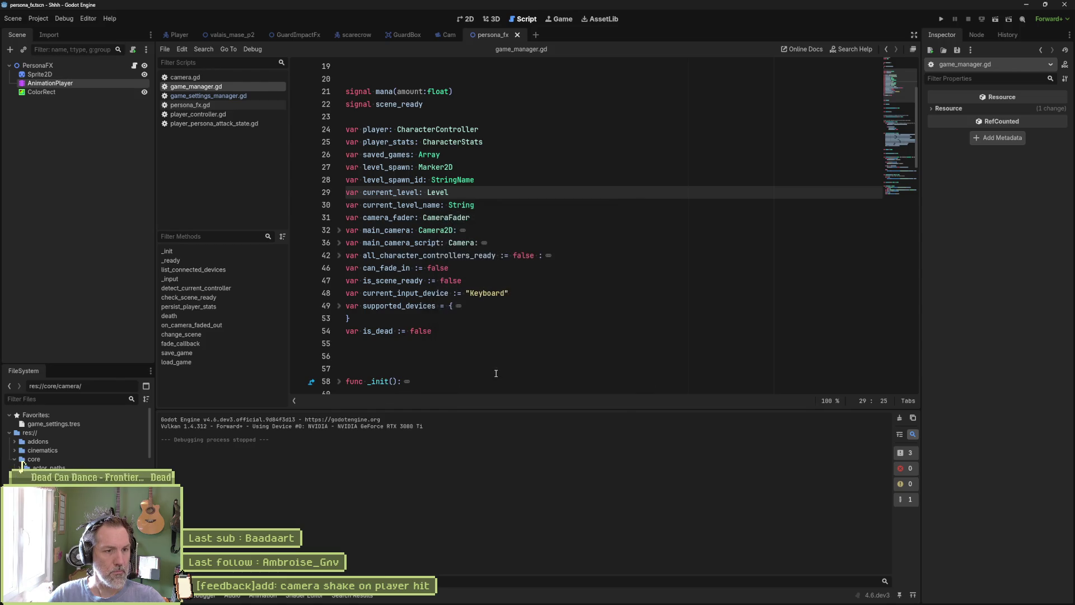
- Add core/camera/camera_manager.gd to the autoload list as CameraManager, then close Project Settings
left_click(48, 18)
left_click(50, 29)
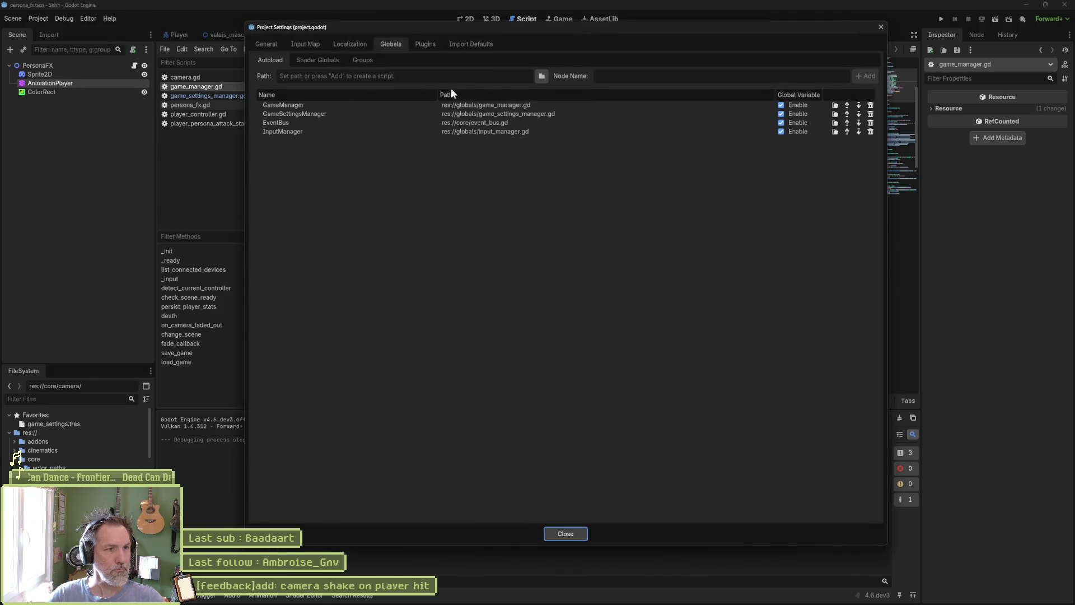
left_click(542, 75)
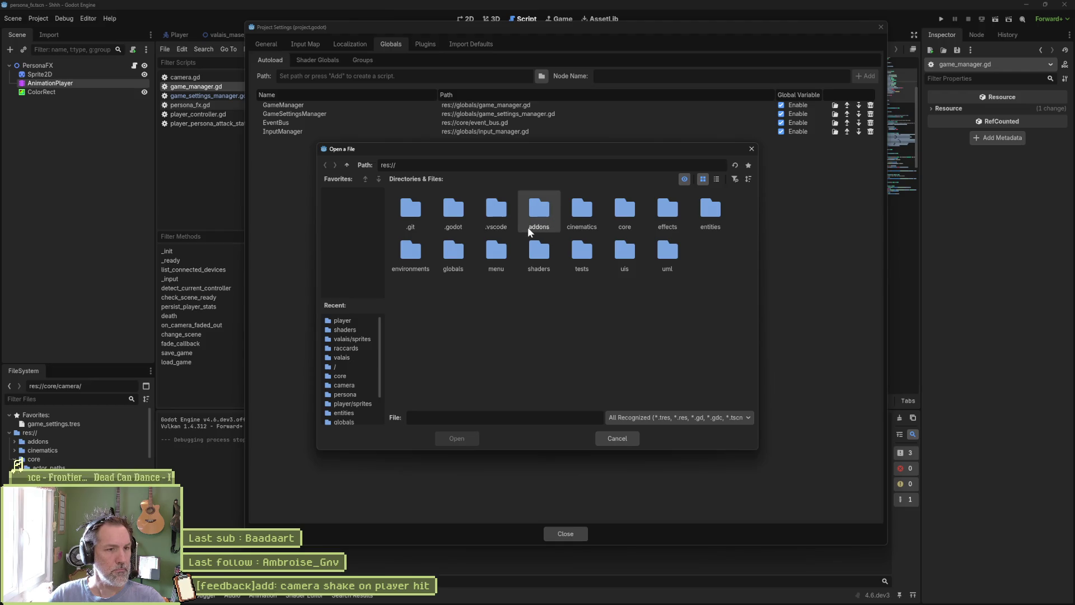
double_click(622, 210)
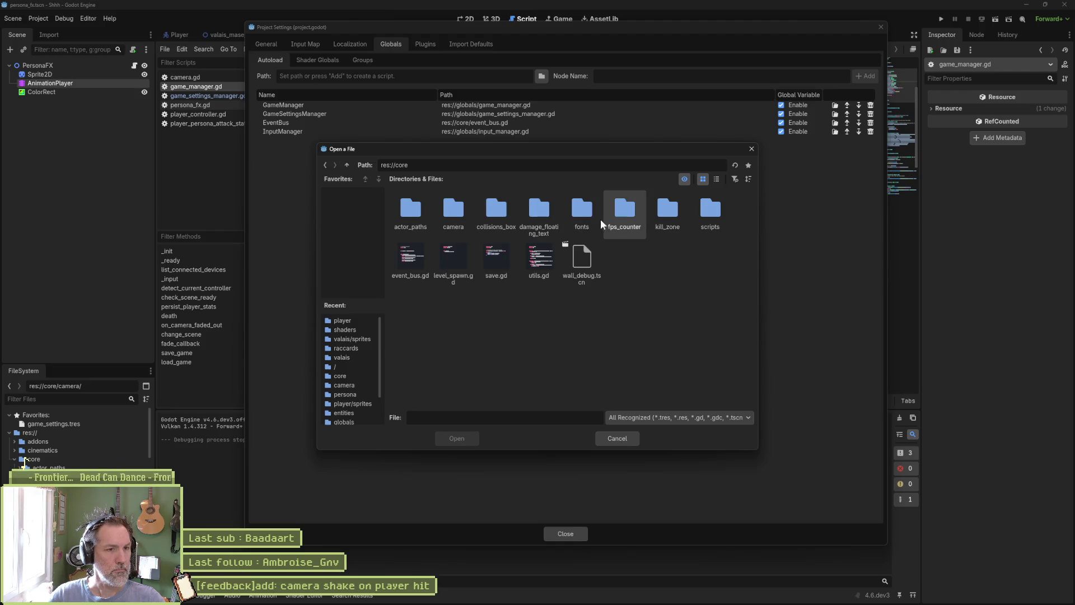
double_click(462, 215)
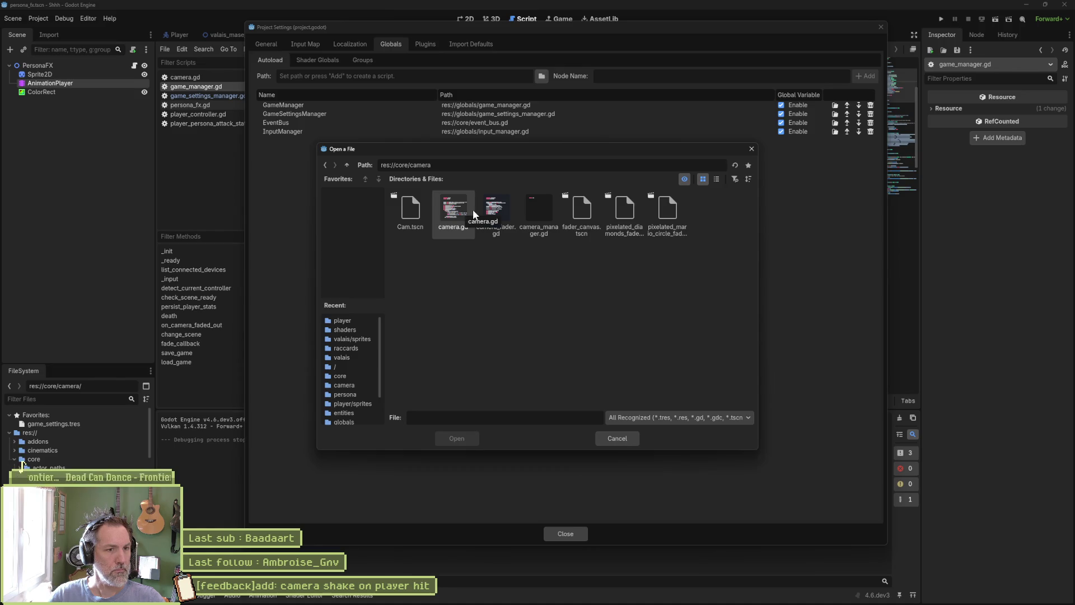
left_click(533, 210)
left_click(458, 438)
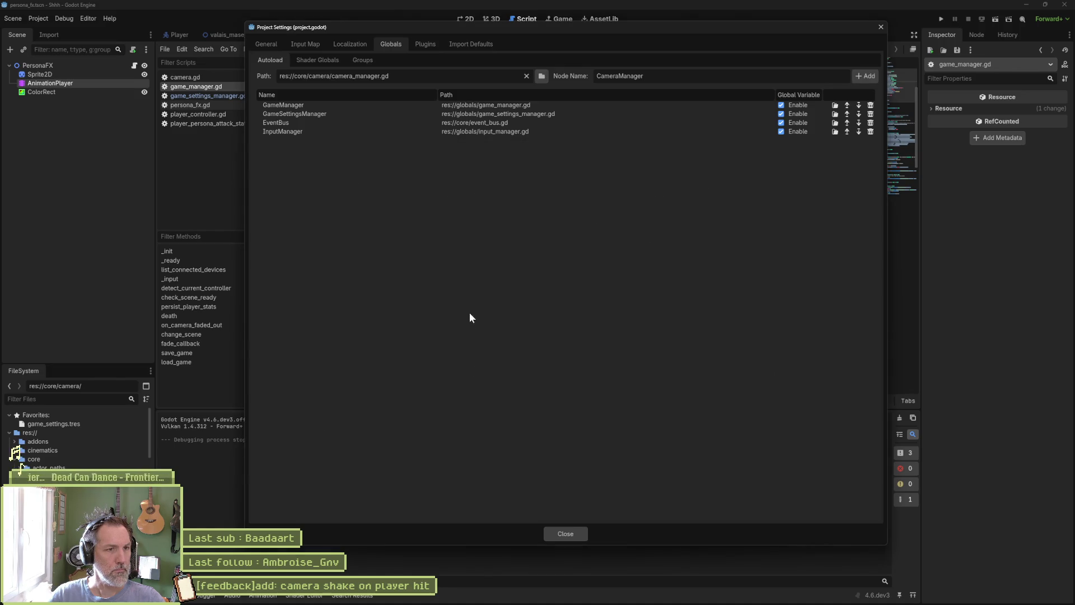
left_click(866, 77)
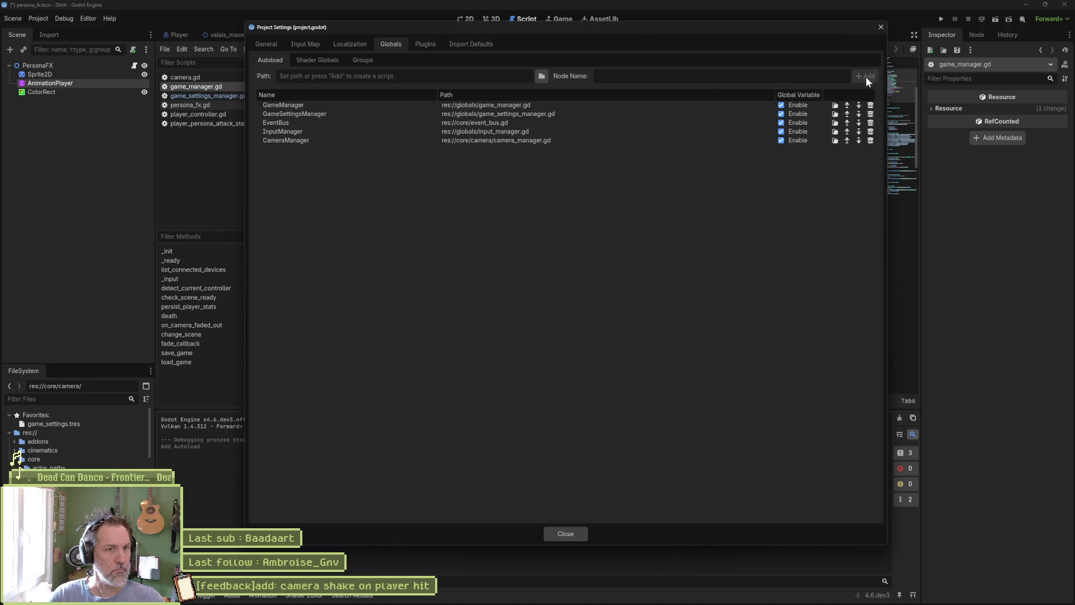
left_click(564, 533)
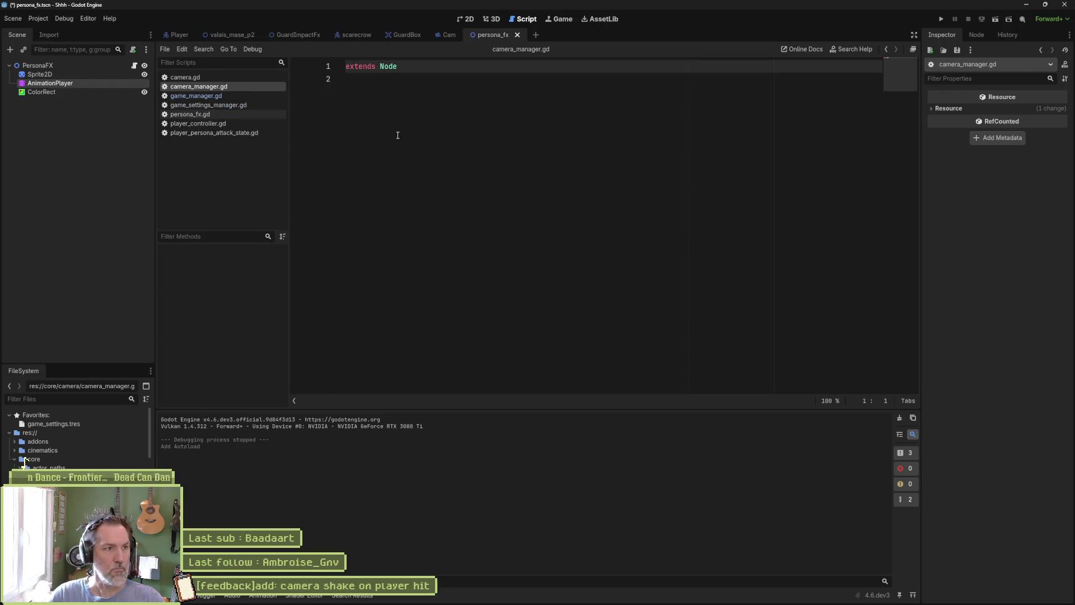
- Move game_manager.gd's header comment into camera_manager.gd and rename it # CameraManager.gd
left_click(196, 95)
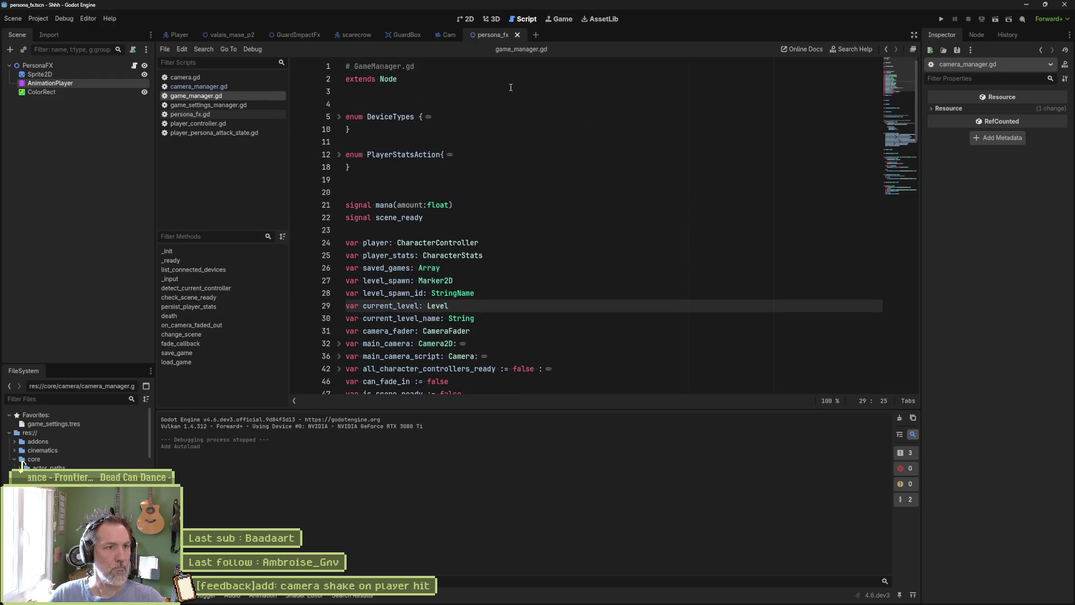
left_click_drag(425, 67, 338, 68)
key("ctrl+c")
key("BackSpace")
left_click(234, 86)
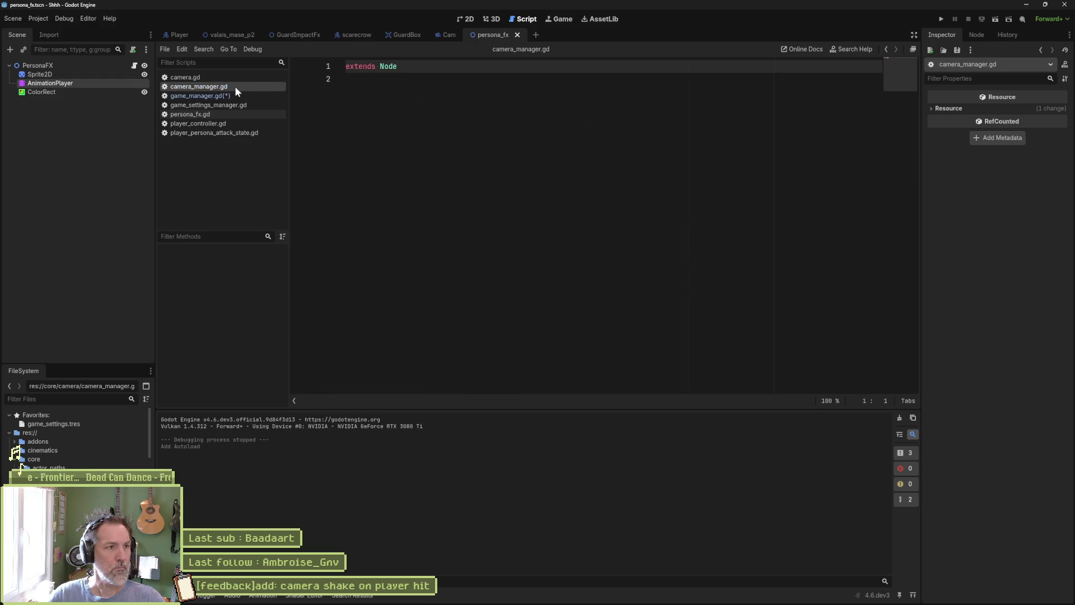
key("ctrl+v")
key("Return")
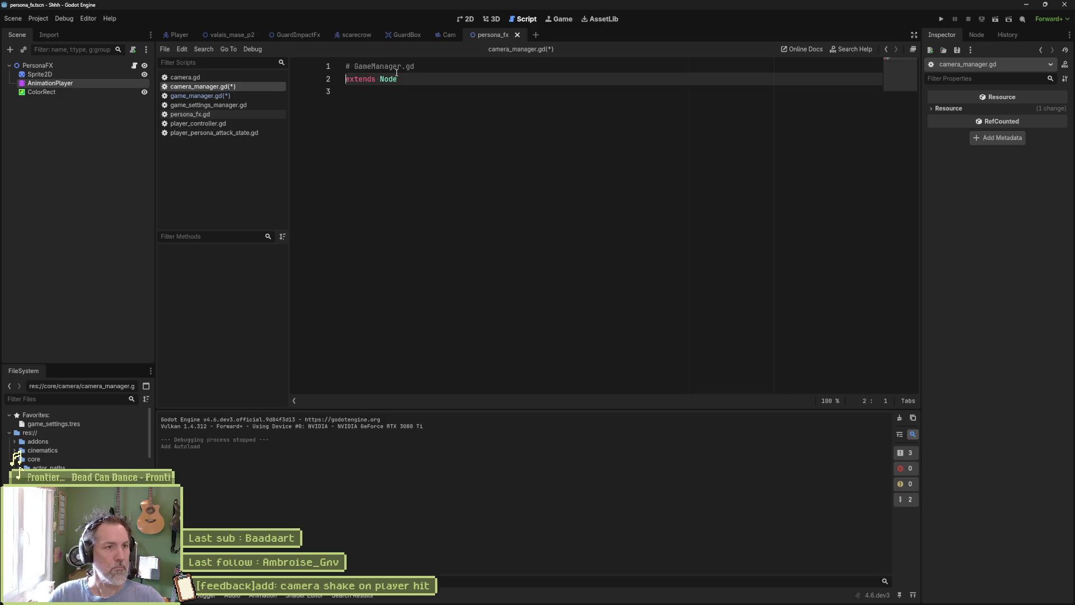
left_click_drag(372, 67, 358, 68)
type("C")
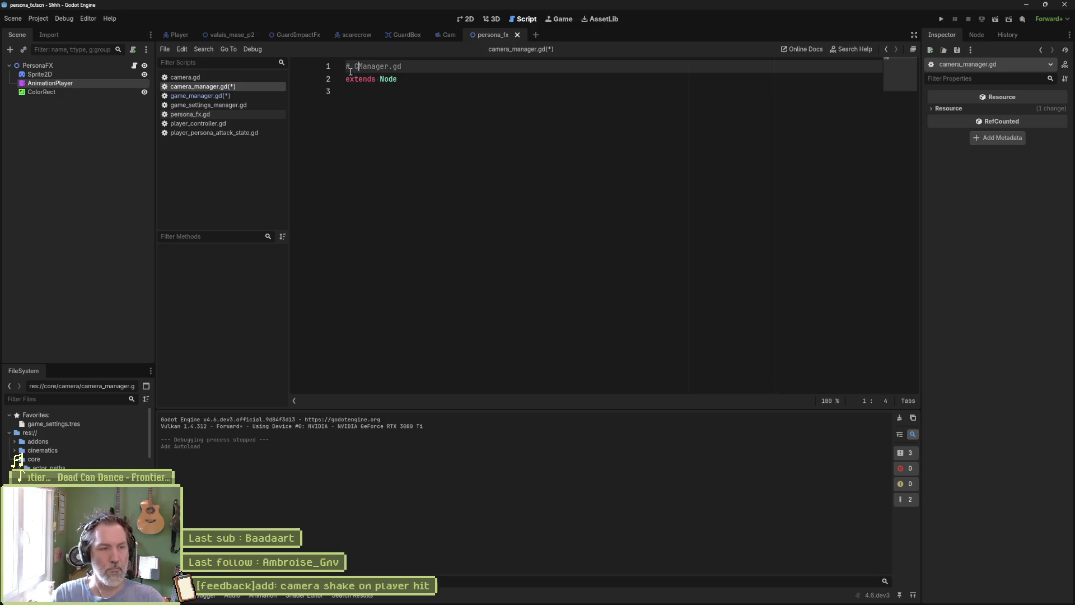
type("ameraM")
- Declare var camera: Camera below extends Node
left_click(401, 139)
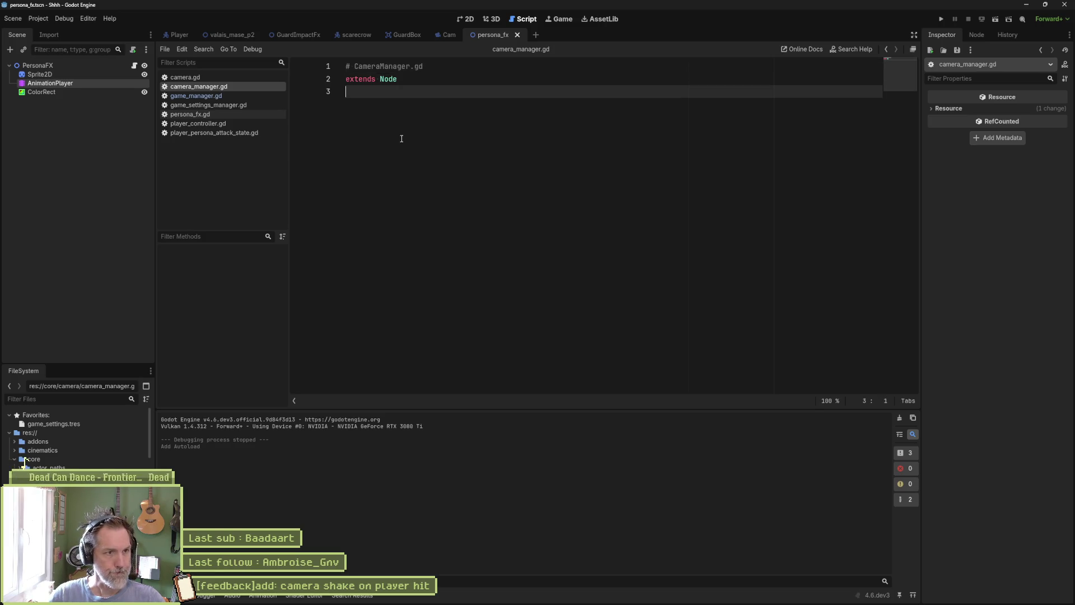
key("Return")
key("Return")
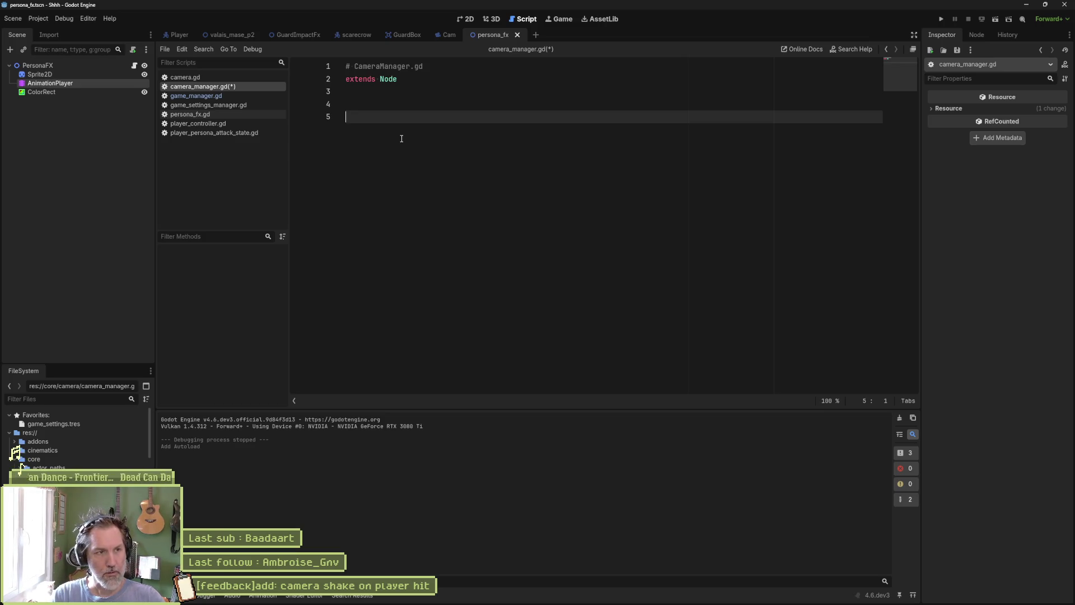
type("var camera")
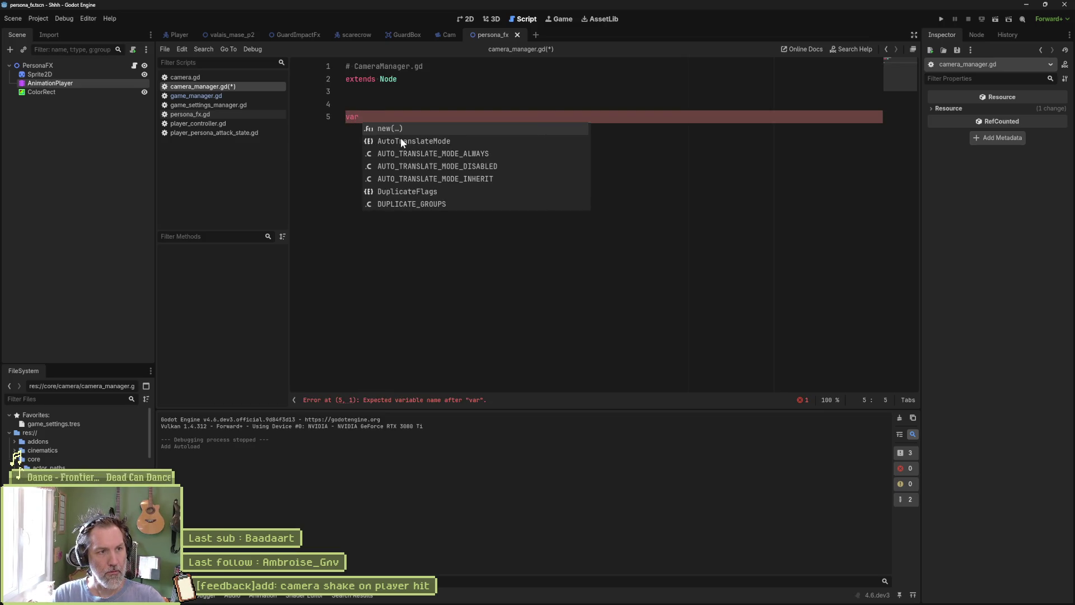
type(": Camea")
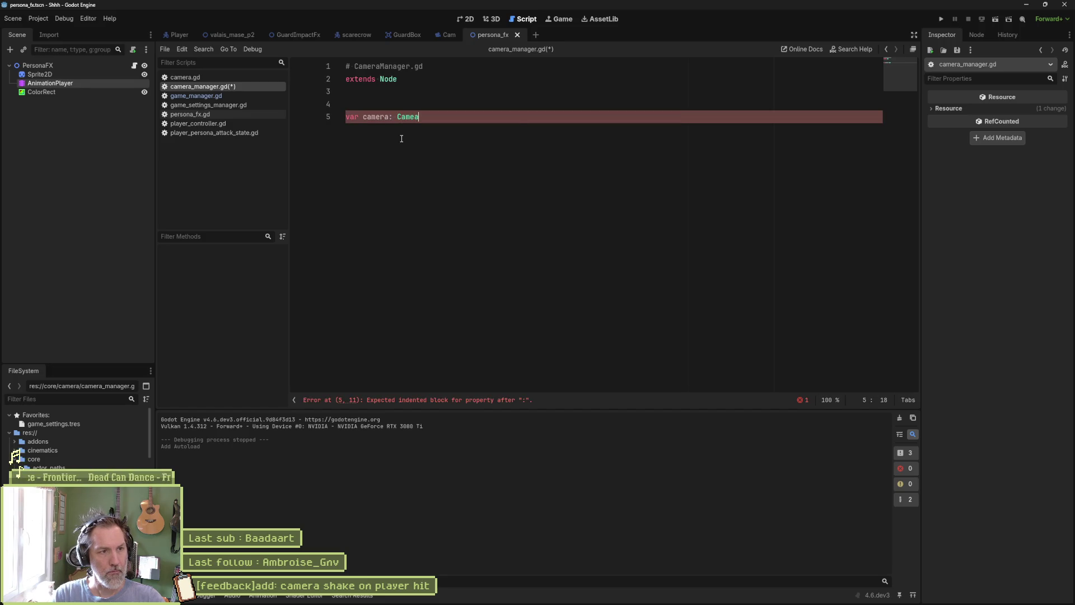
key("BackSpace")
type("r")
key("Return")
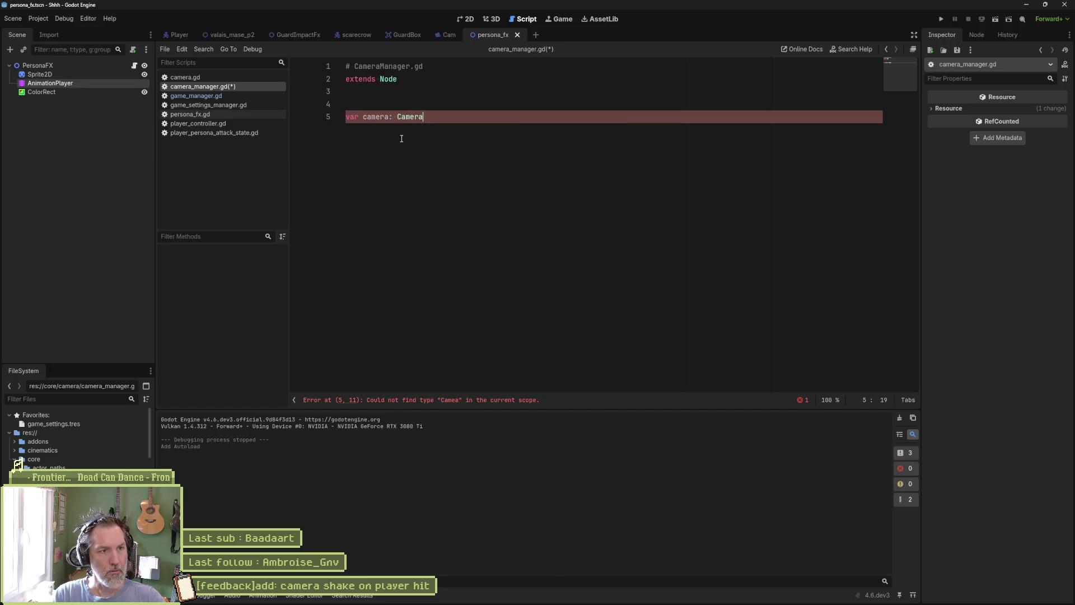
key("Return")
key("Return")
key("Return")
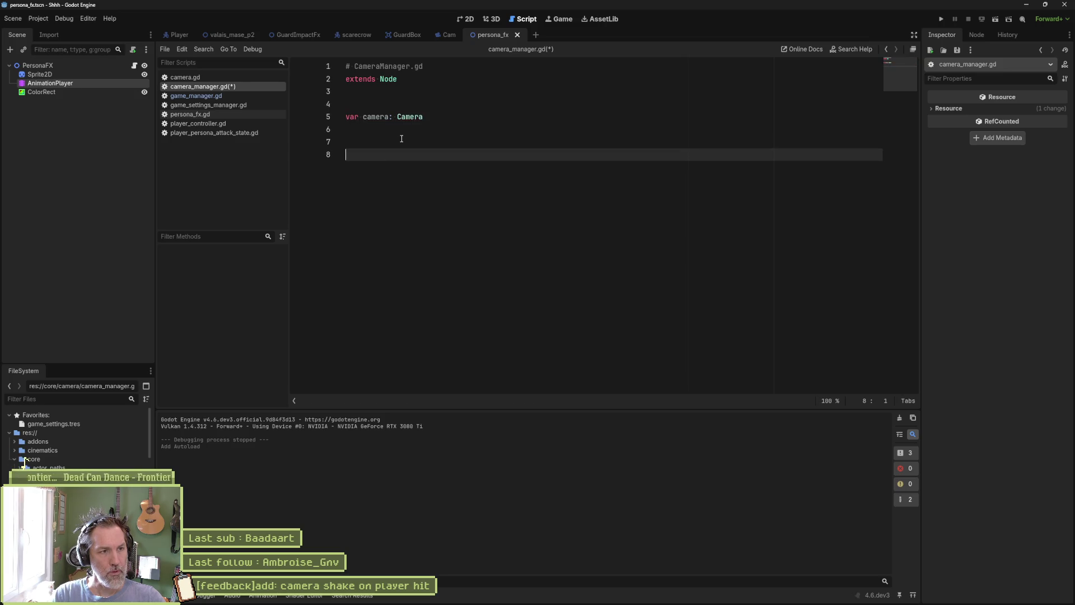
key("Up")
key("Up")
key("Up")
key("Return")
key("Down")
key("Down")
key("Down")
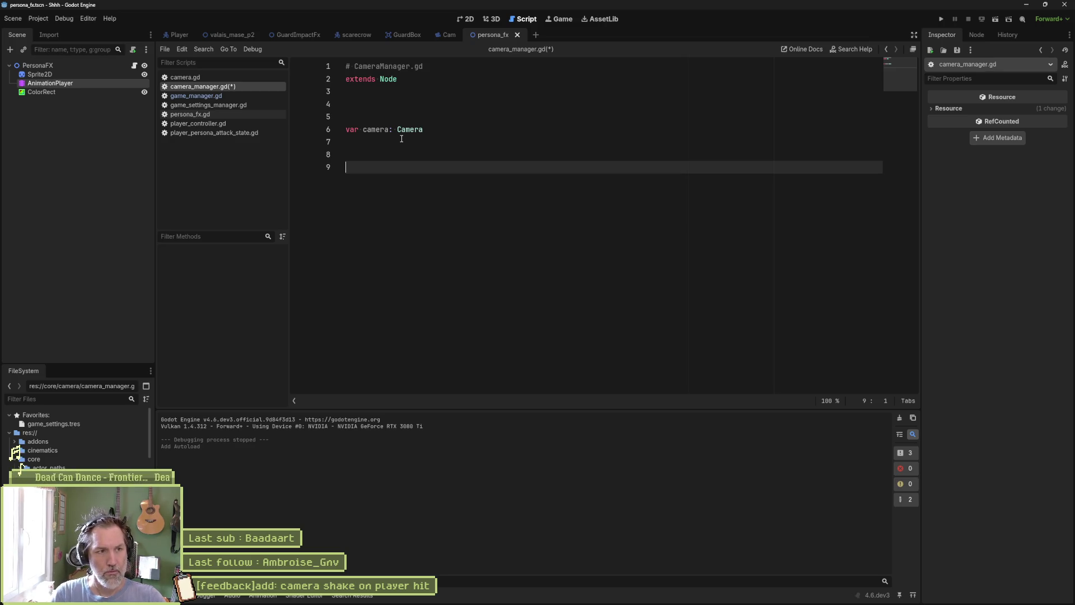
- Add var shake_amplitude: float under the camera variable and save camera_manager.gd
key("Up")
key("Up")
key("Up")
key("Down")
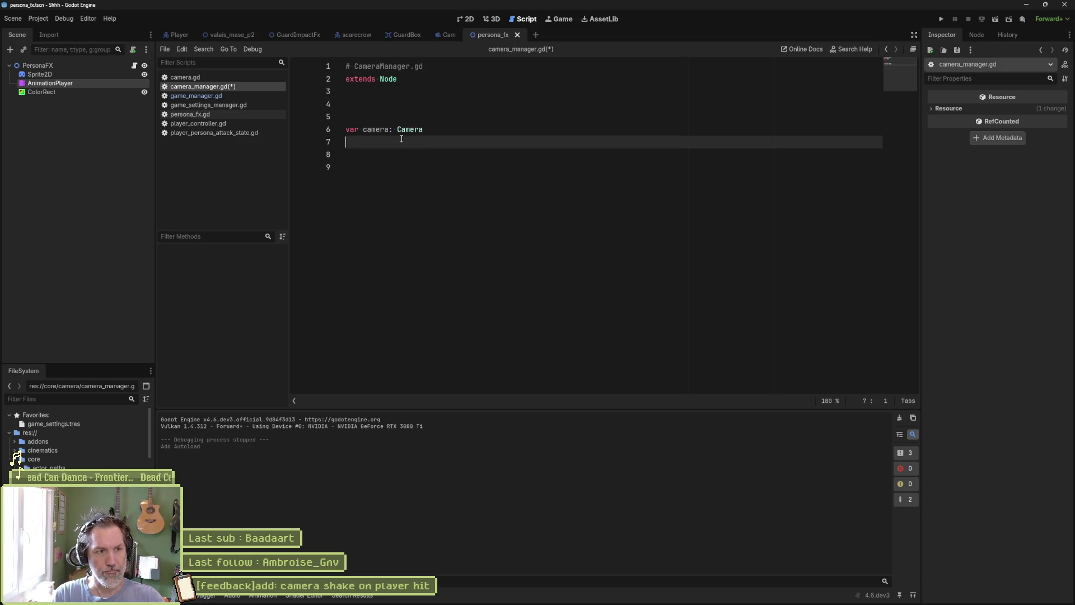
type("var sh")
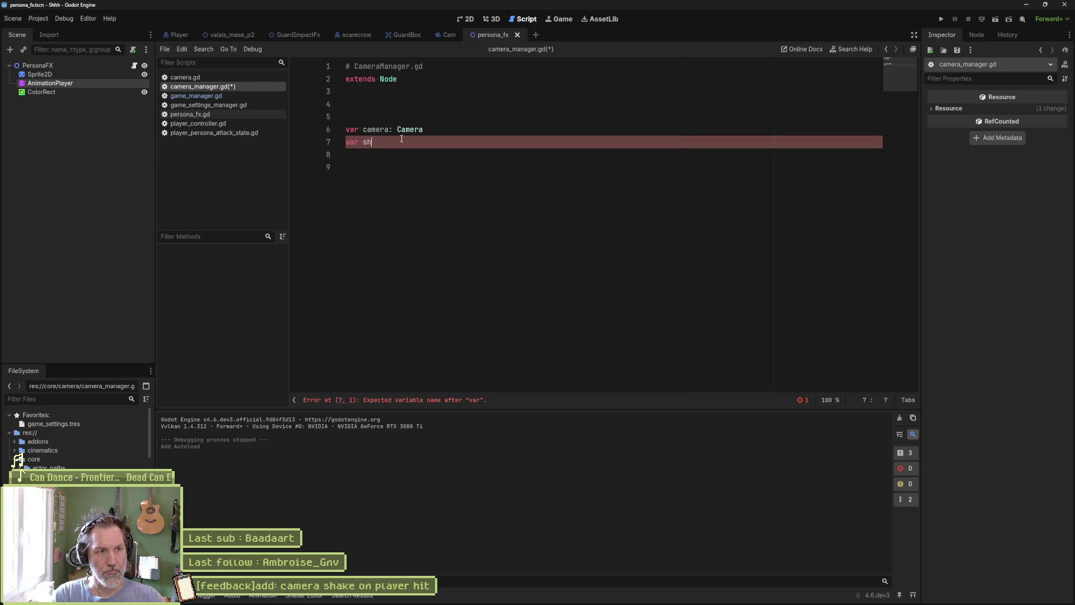
key("BackSpace")
key("BackSpace")
key("BackSpace")
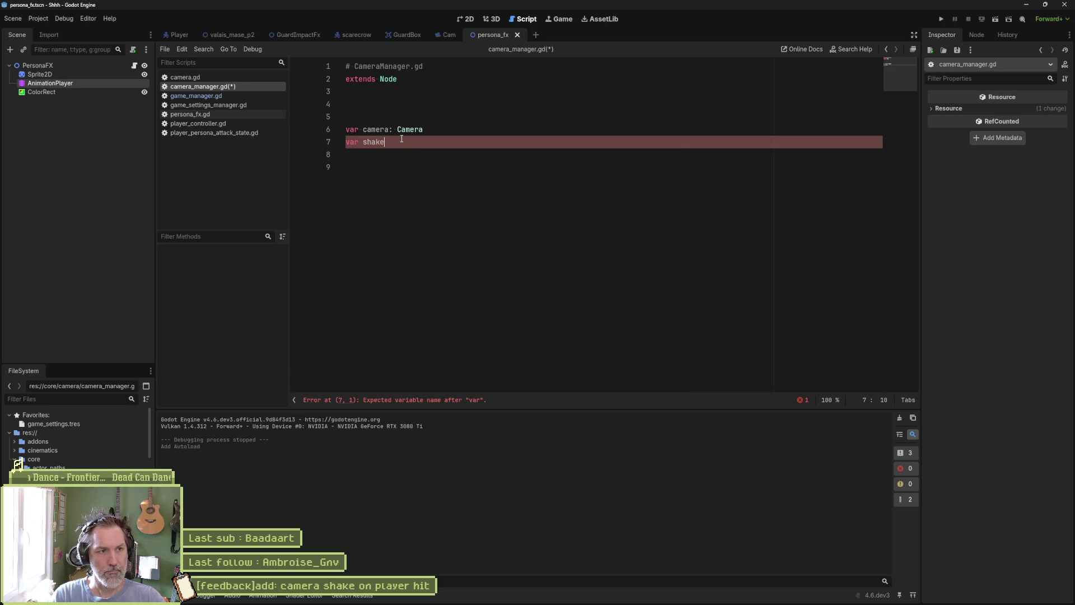
type("_amplitude: f")
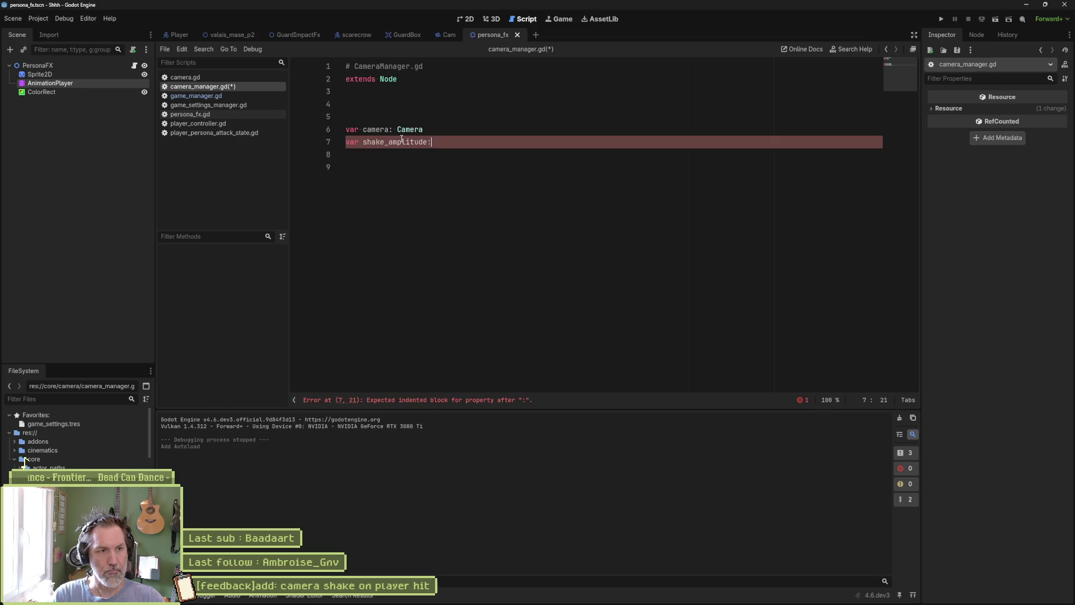
type("loat")
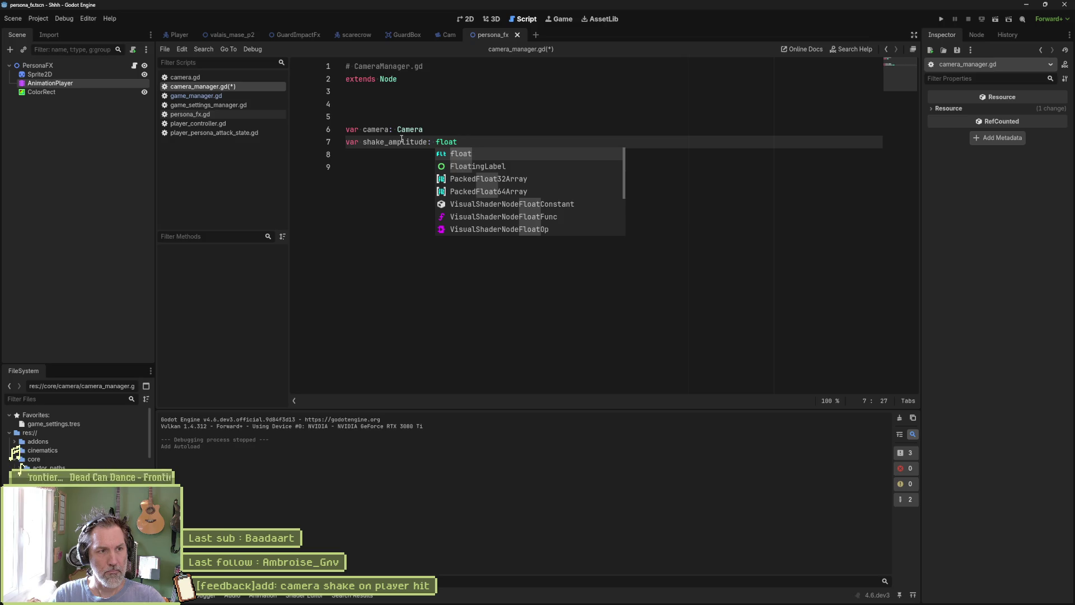
key("ctrl+s")
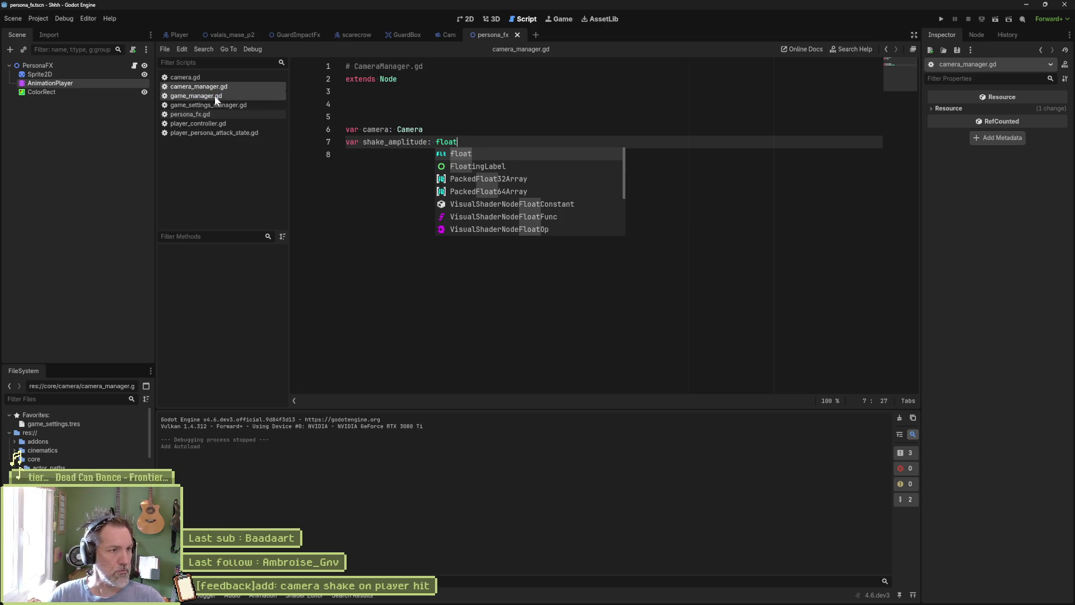
- In camera.gd, select the four shake variable declarations, from shake_origin_global_position through shake_destination
left_click(224, 79)
left_click(523, 164)
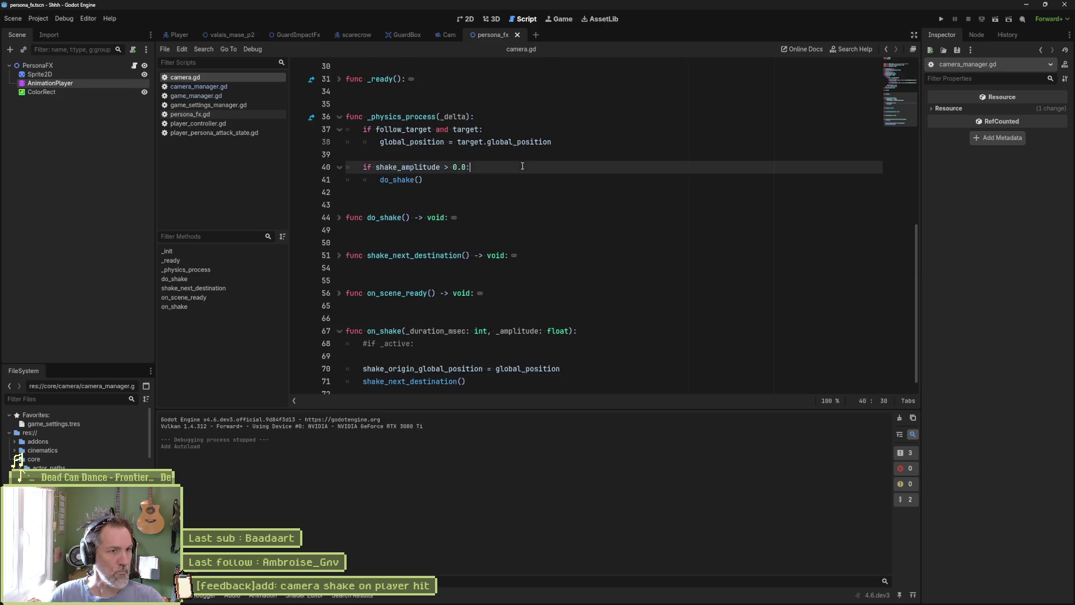
scroll(547, 176, "up", 8)
scroll(532, 191, "up", 2)
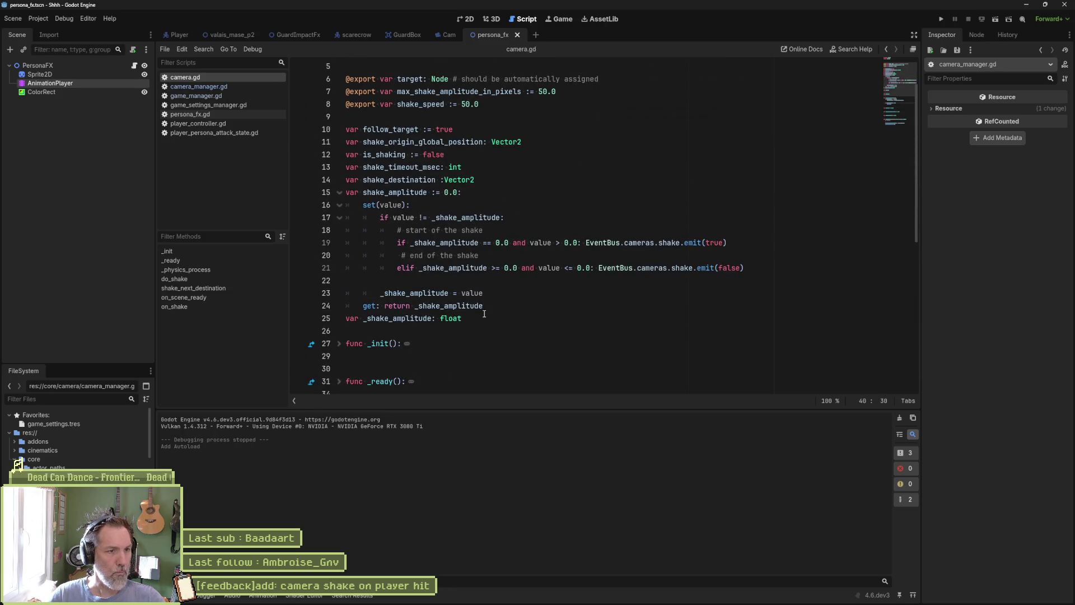
mouse_move(496, 176)
left_mouse_down()
mouse_move(504, 141)
mouse_move(492, 129)
left_mouse_up()
key("ctrl+c")
- Paste the shake variables into camera_manager.gd below shake_amplitude and remove the blank line above them
left_click(235, 86)
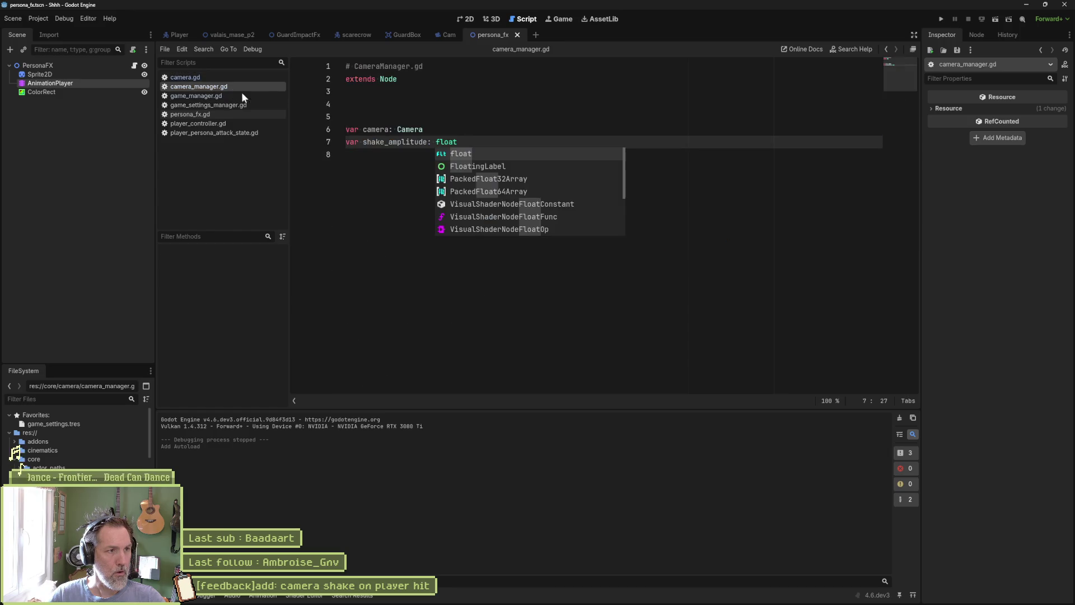
left_click(394, 156)
key("ctrl+v")
left_click(383, 151)
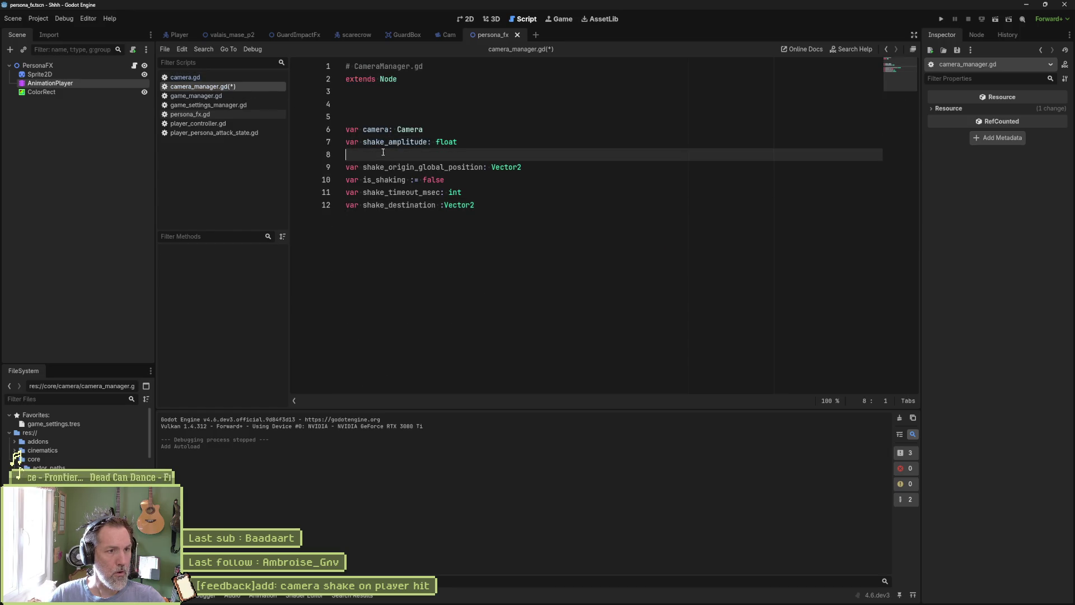
key("Delete")
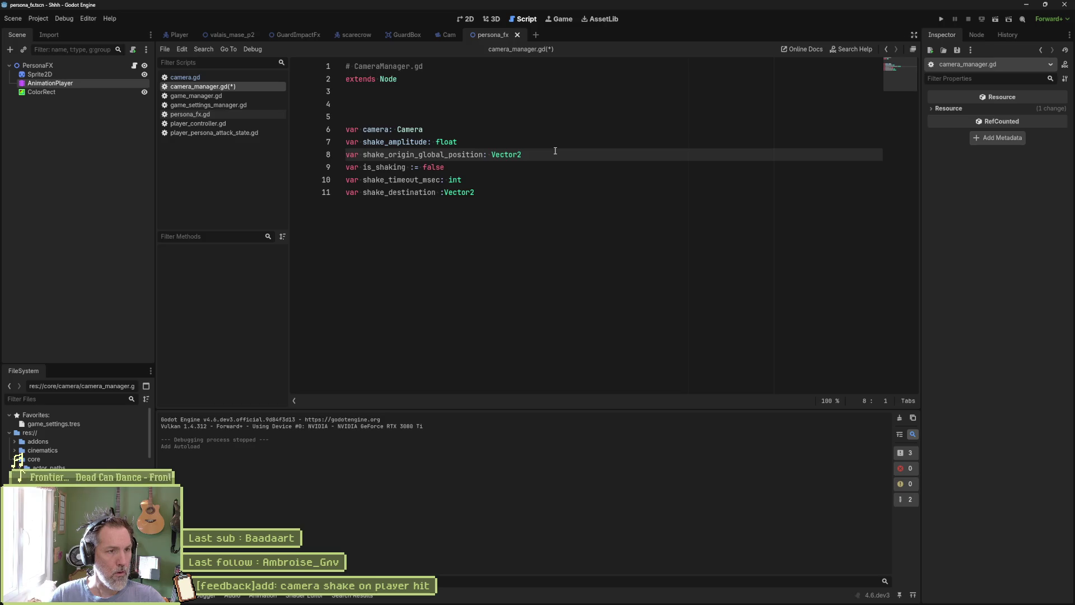
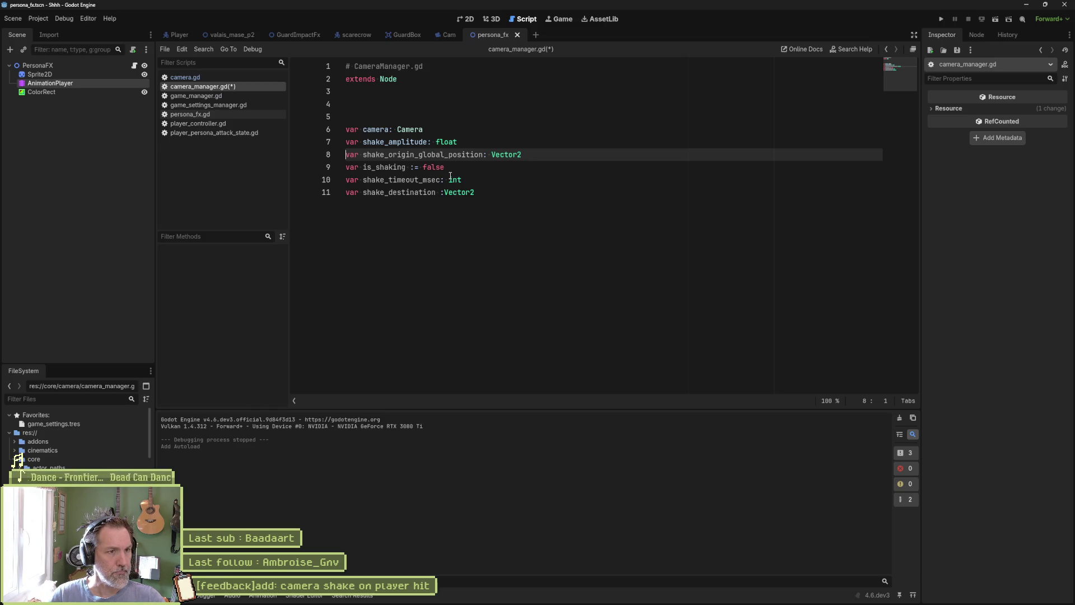
- Add blank lines after the variable declarations and save camera_manager.gd
left_click(416, 221)
key("Return")
key("Return")
key("Return")
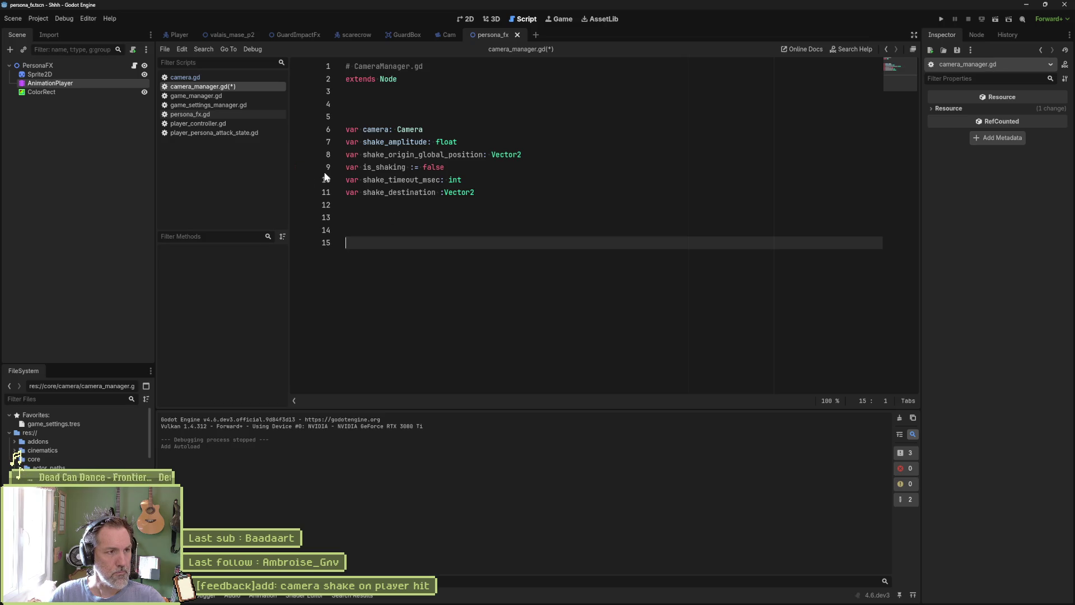
key("ctrl+s")
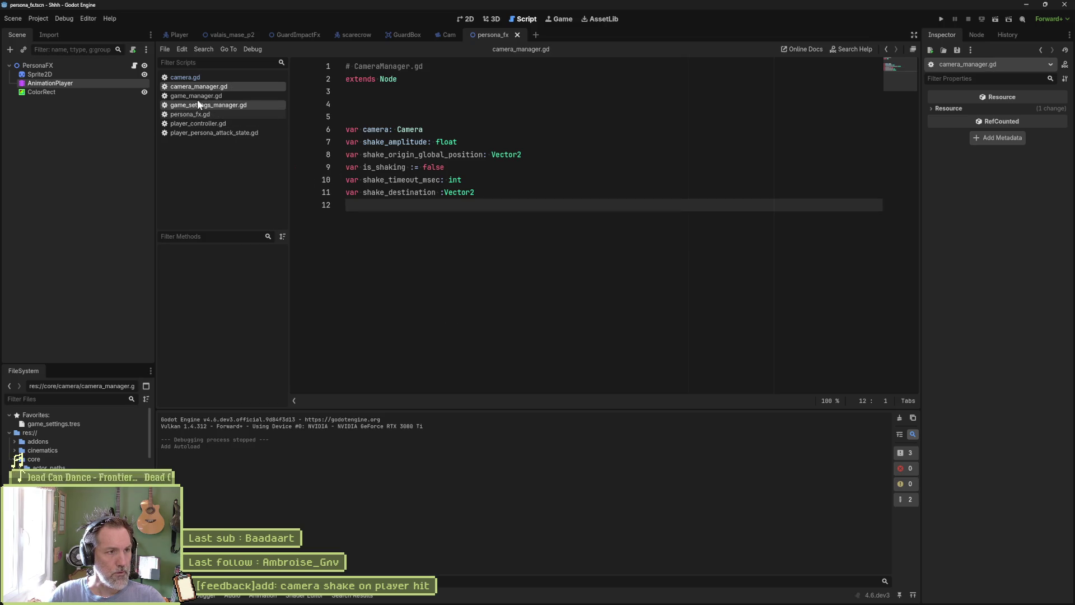
- In camera.gd, select the _physics_process body that calls do_shake()
left_click(199, 78)
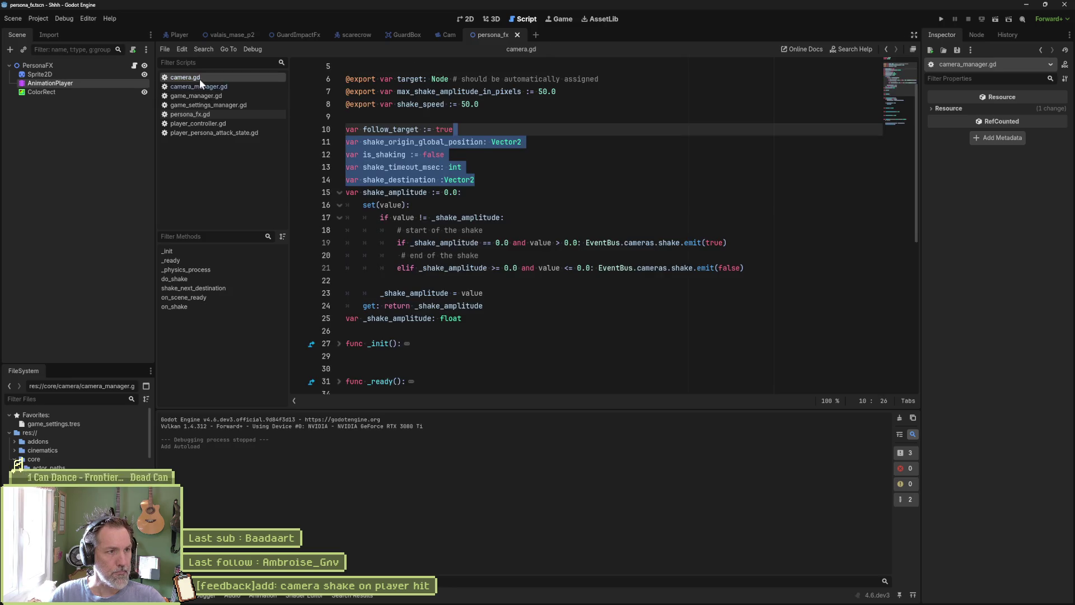
scroll(498, 276, "down", 5)
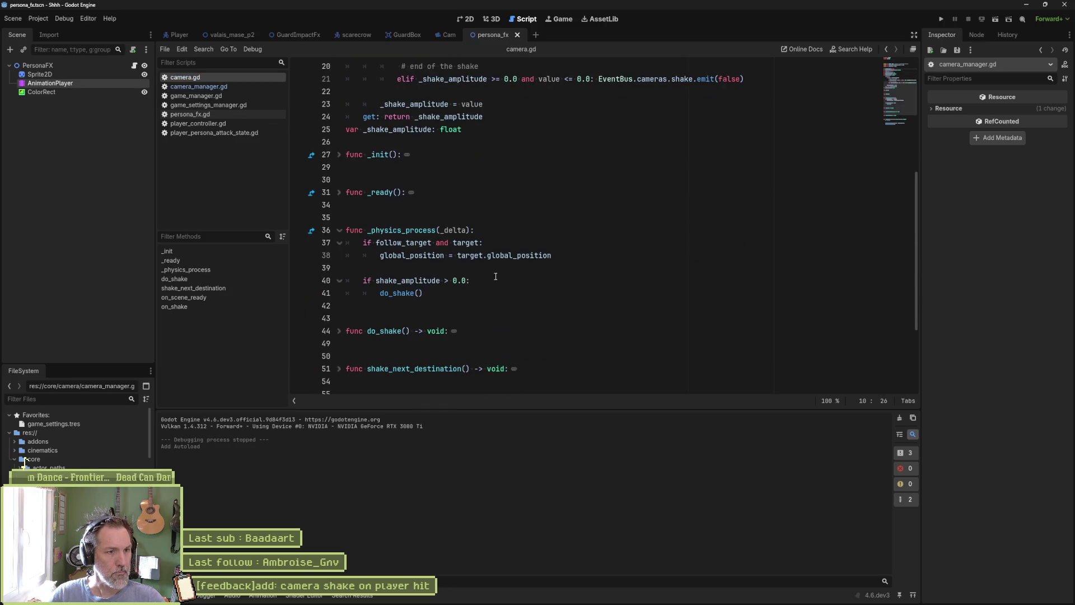
left_click(466, 295)
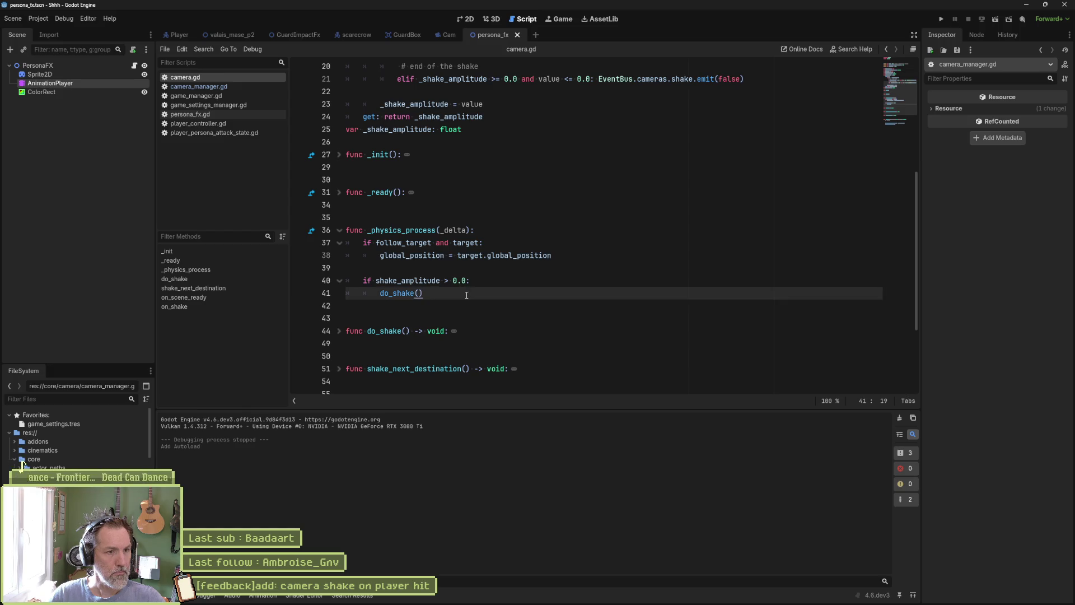
mouse_move(467, 295)
left_mouse_down()
mouse_move(564, 258)
mouse_move(347, 218)
left_mouse_up()
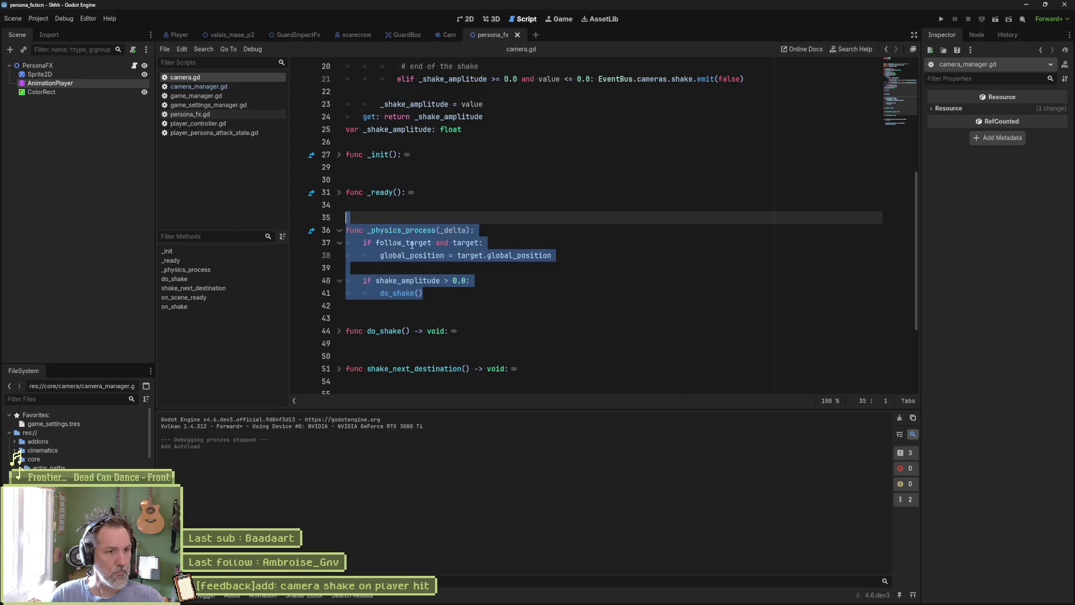
scroll(381, 329, "down", 2)
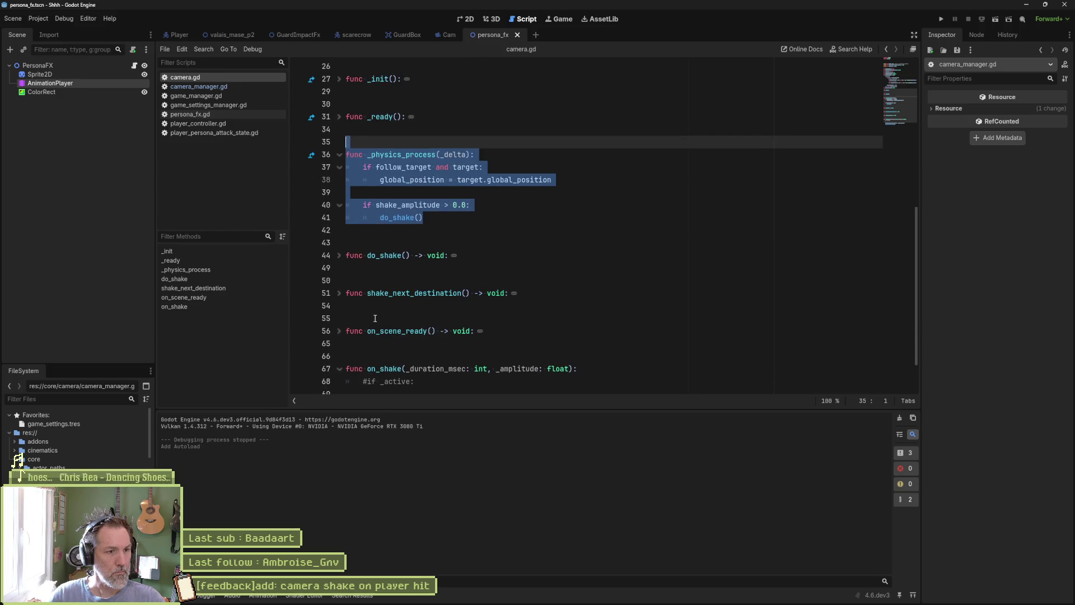
scroll(361, 313, "down", 2)
scroll(365, 317, "up", 2)
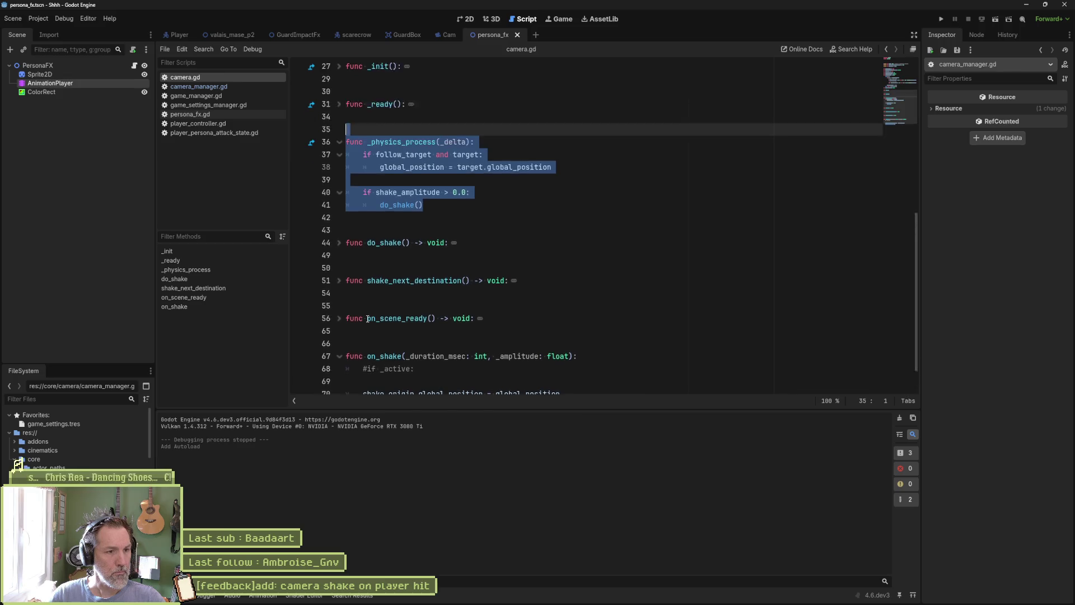
- Unfold do_shake and shake_next_destination, then select _physics_process through shake_next_destination
left_click(339, 319)
left_click(338, 280)
left_click(371, 318)
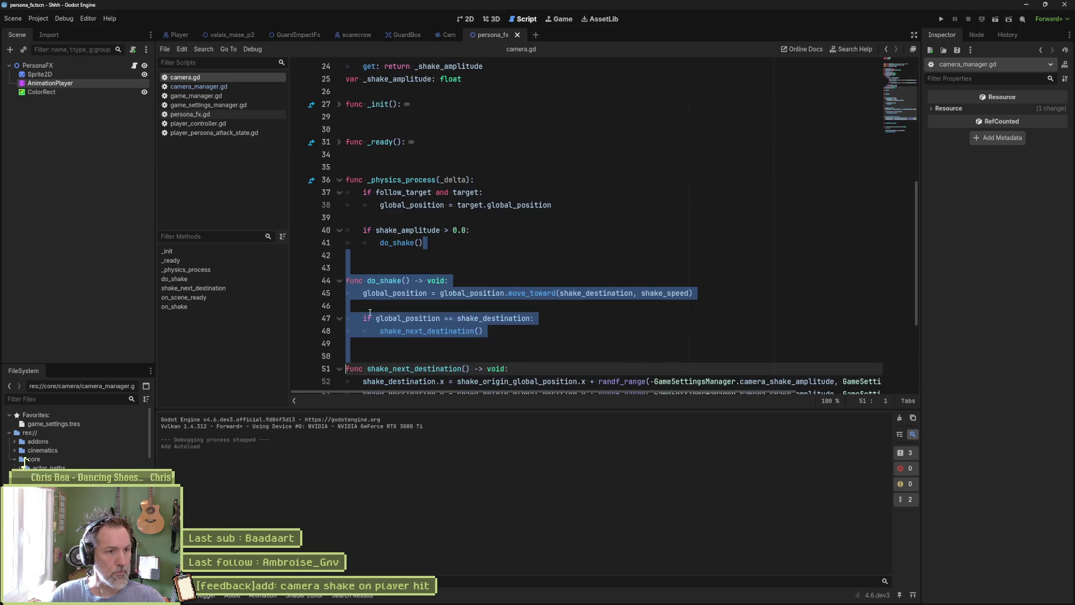
scroll(376, 323, "down", 2)
left_click_drag(376, 327, 347, 97)
key("ctrl+c")
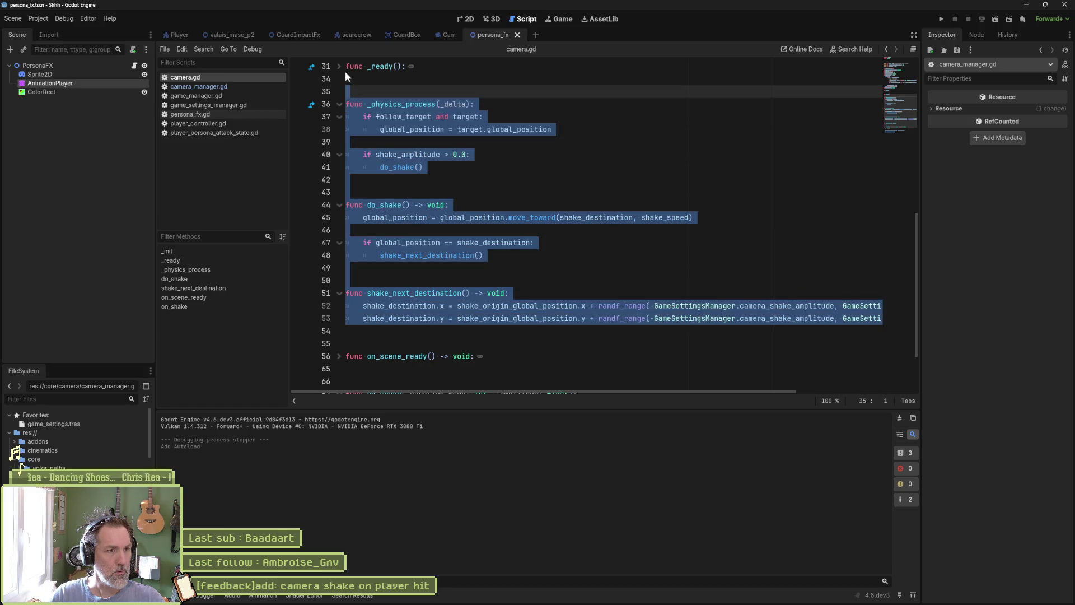
left_click(340, 66)
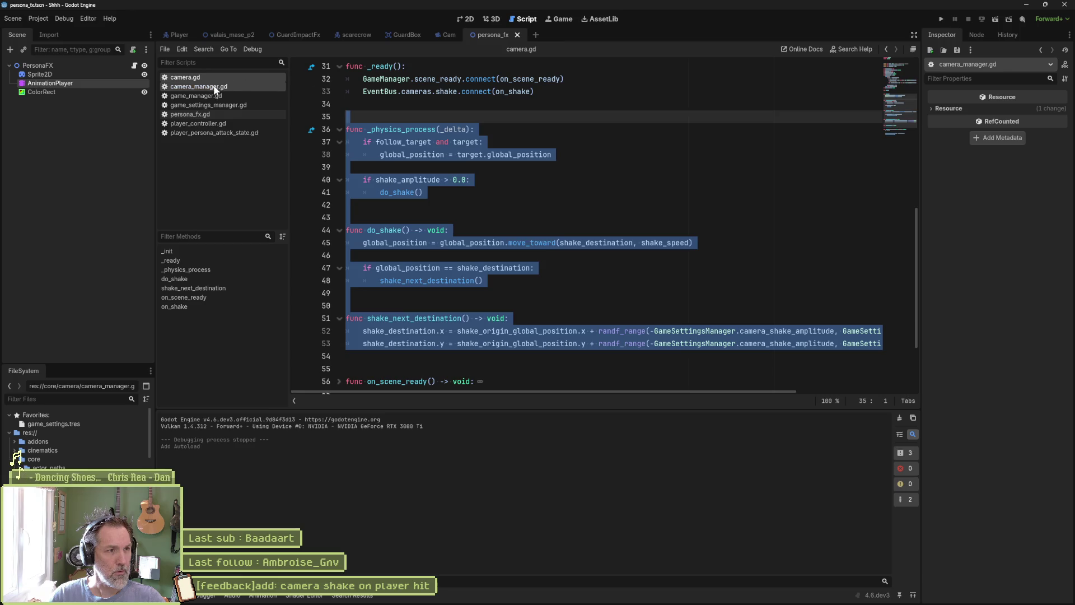
left_click(212, 87)
- Paste the shake functions into camera_manager.gd and delete the follow_target if-block
key("ctrl+v")
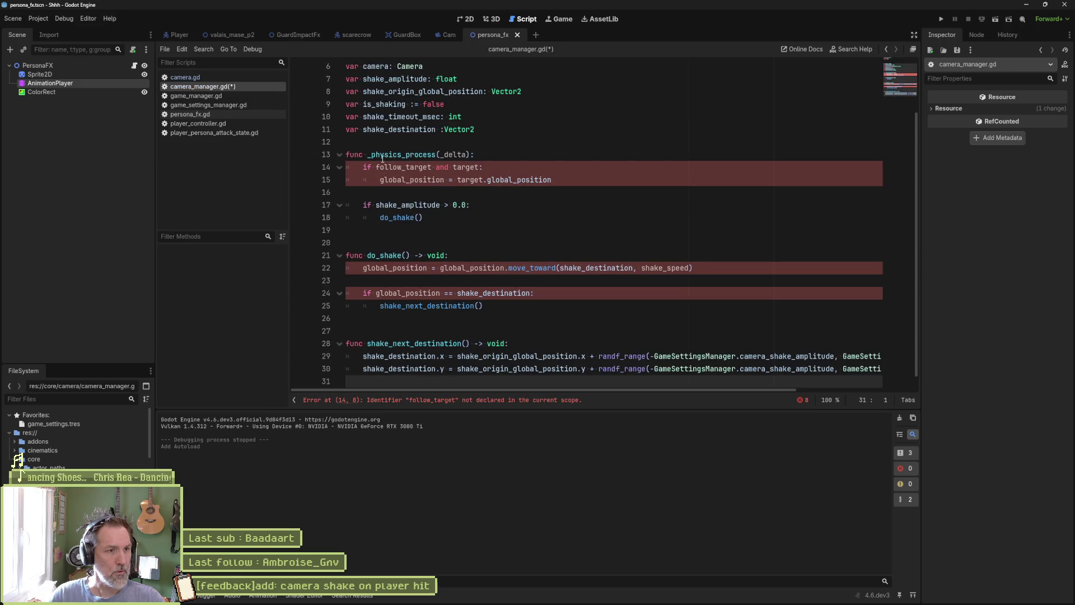
left_click(383, 141)
key("Return")
key("Return")
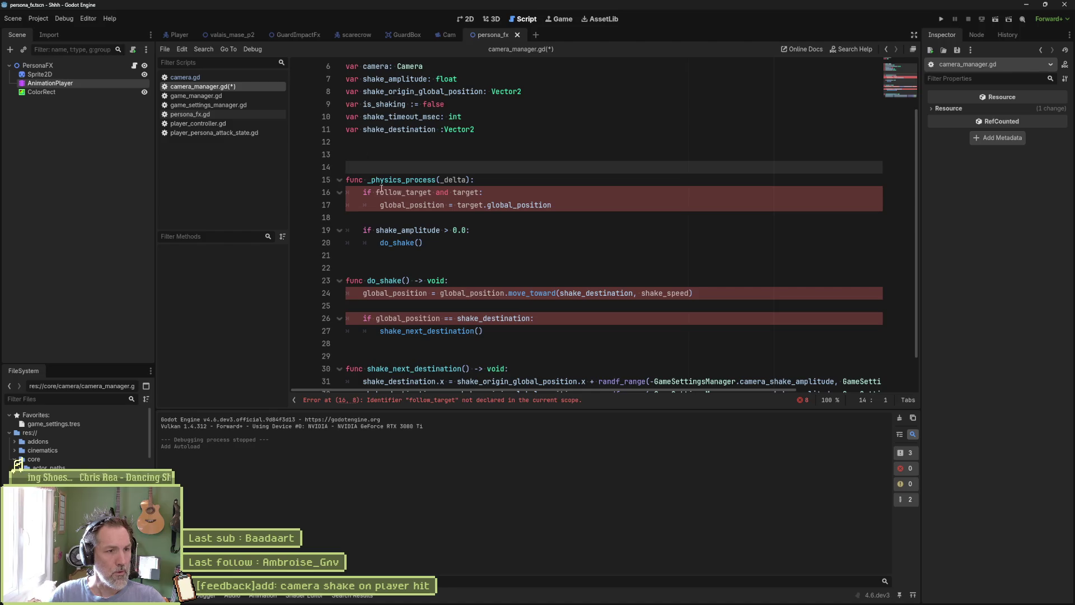
mouse_move(347, 192)
left_mouse_down()
mouse_move(596, 211)
mouse_move(596, 224)
left_mouse_up()
key("Delete")
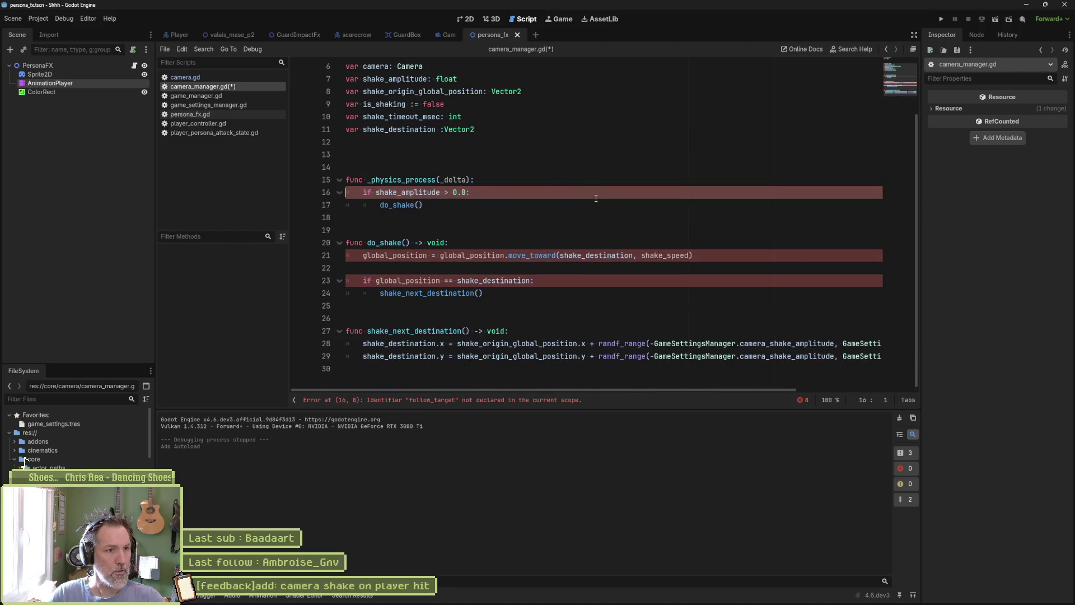
- Declare the missing variable 'var shake_speed: float' below the other variables
double_click(588, 255)
double_click(664, 254)
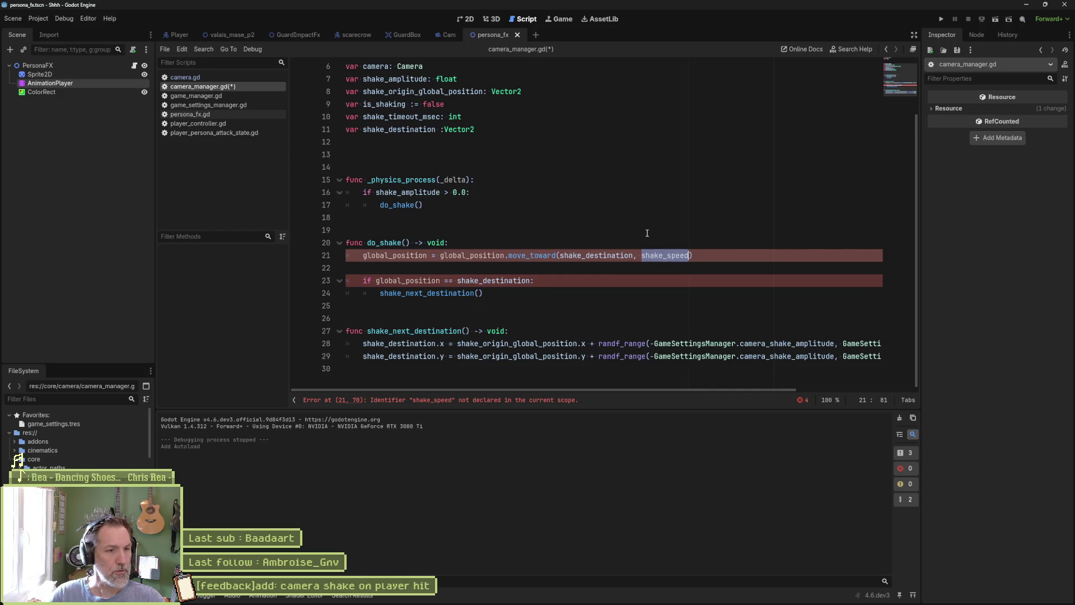
scroll(521, 196, "up", 1)
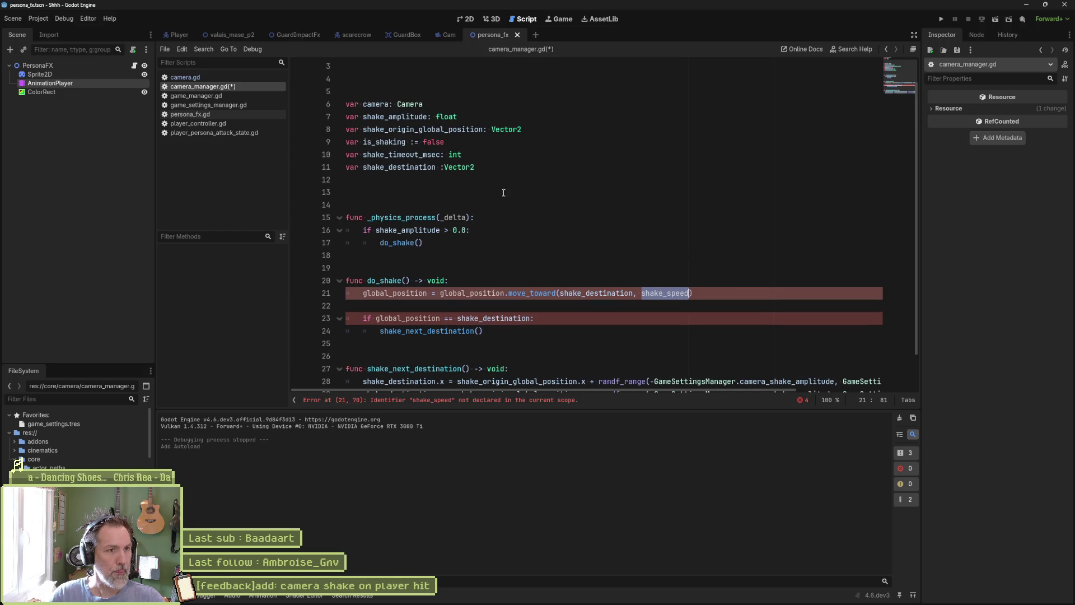
left_click(487, 170)
key("Return")
type("var shake_speed:")
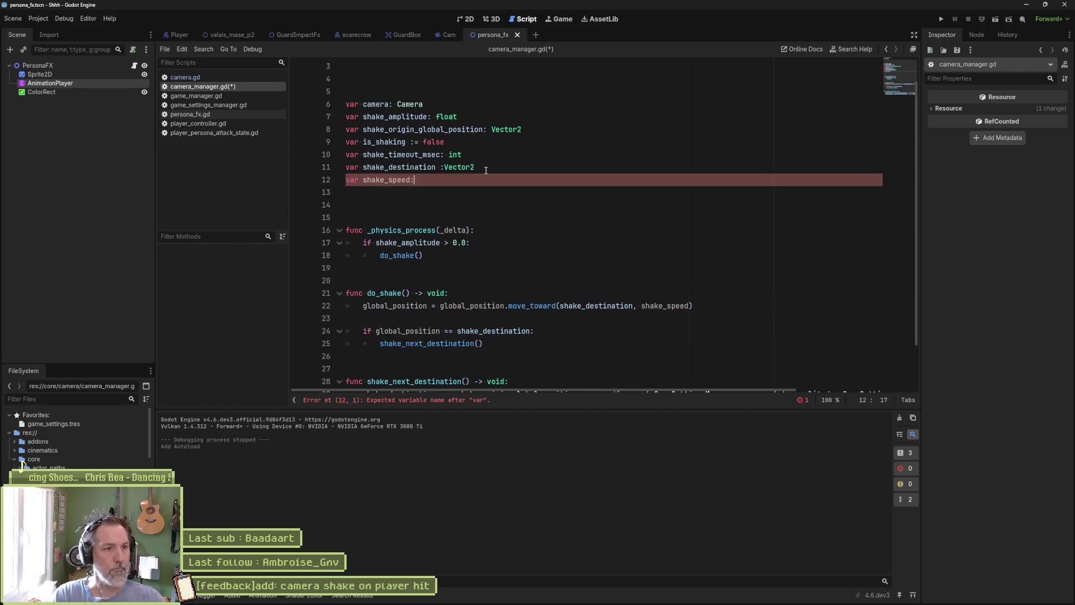
type(" float")
left_click(721, 218)
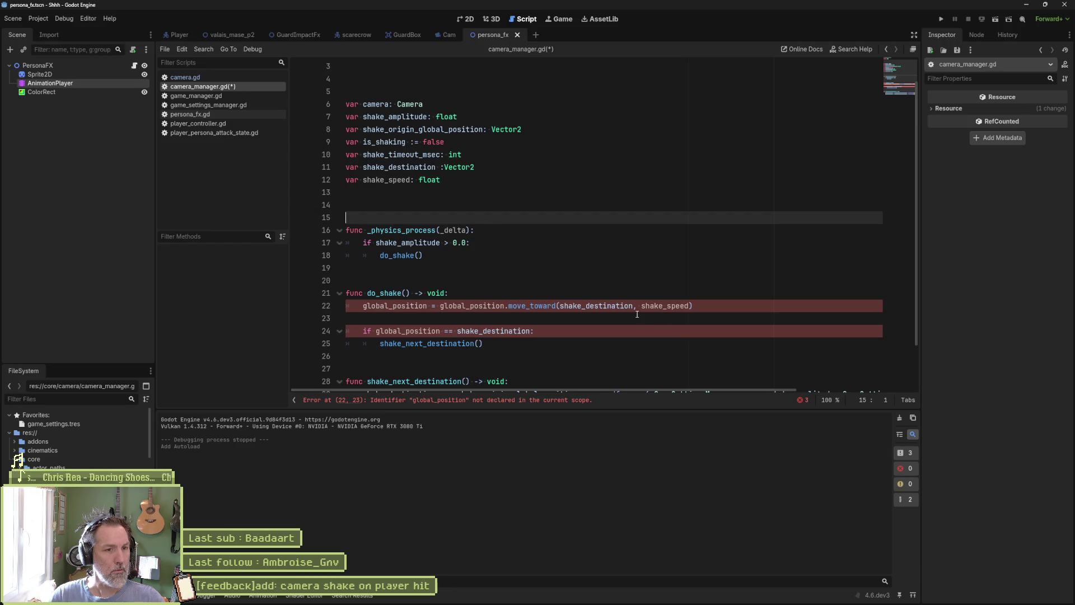
- Prefix the global_position references on lines 22 and 24 with 'camera.' and save
double_click(419, 304)
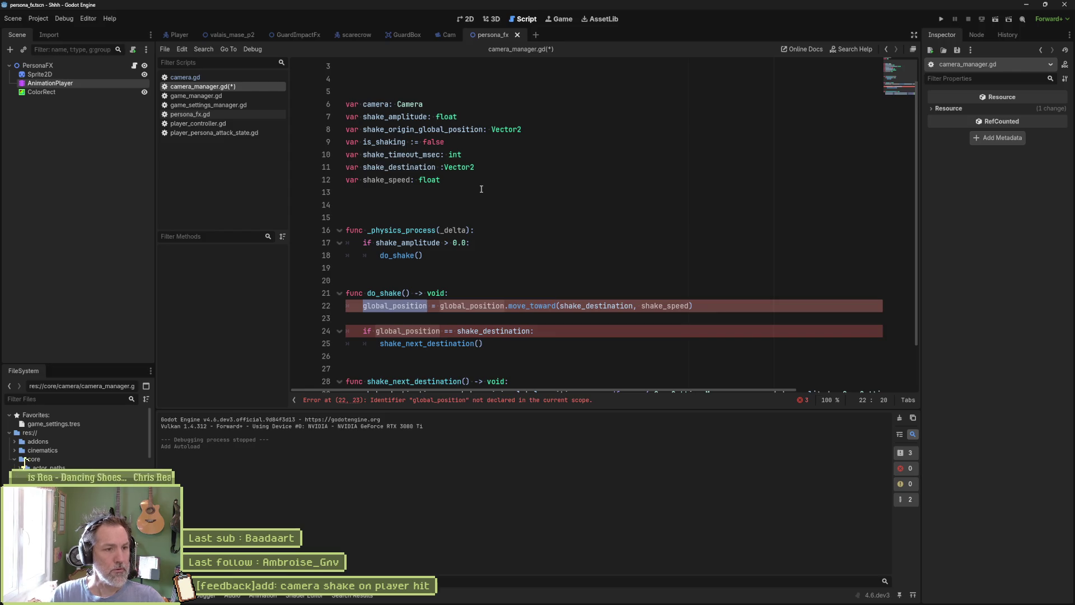
key("Left")
type("camera.")
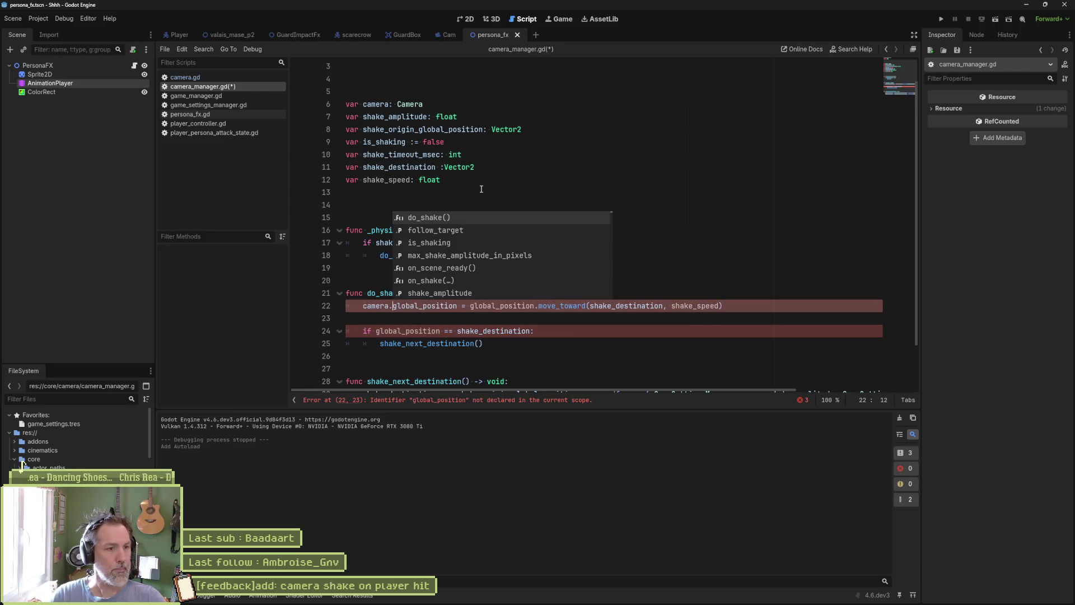
left_click(539, 168)
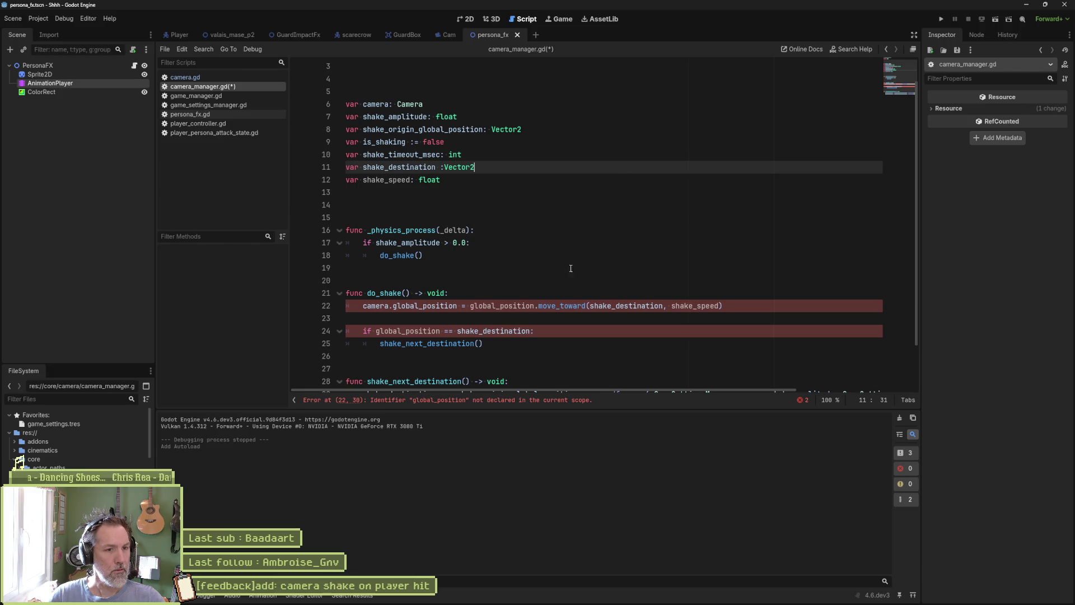
left_click(472, 306)
type("camera.")
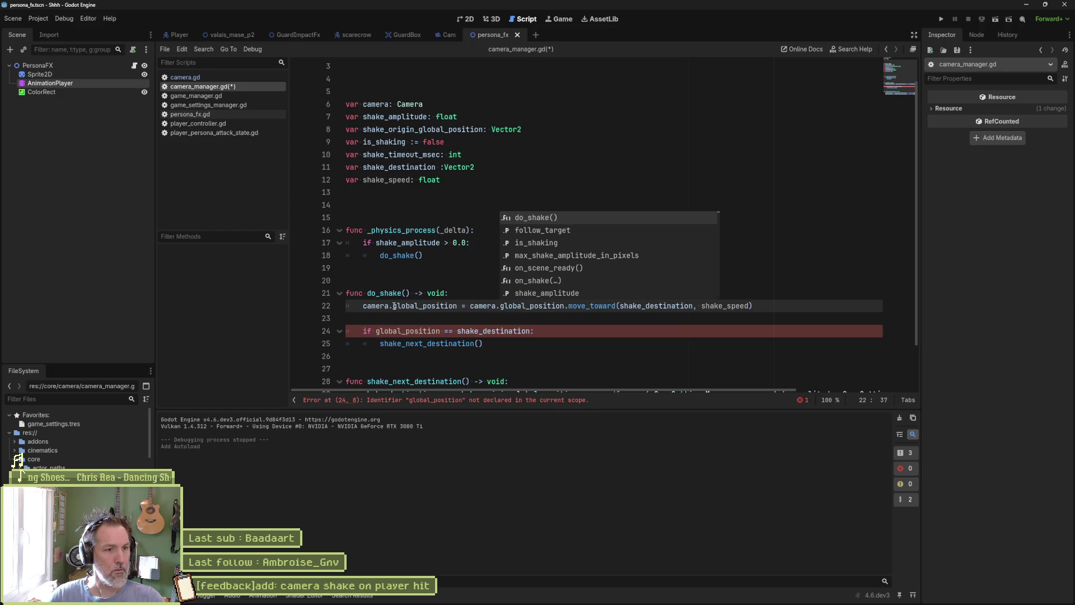
left_click_drag(394, 307, 363, 306)
key("ctrl+c")
left_click(375, 331)
key("ctrl+v")
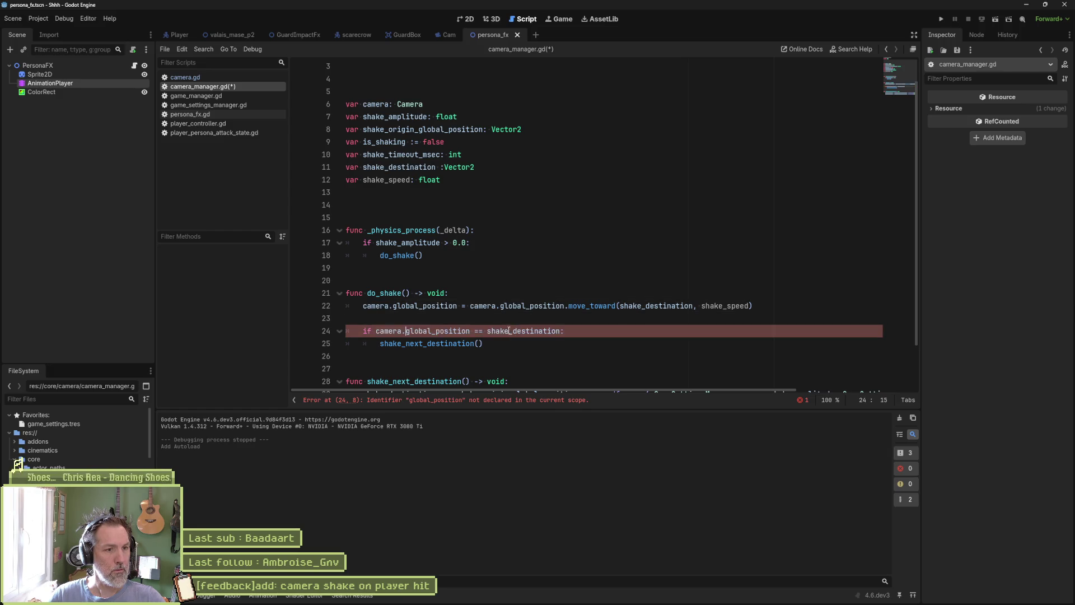
scroll(529, 336, "down", 1)
key("ctrl+s")
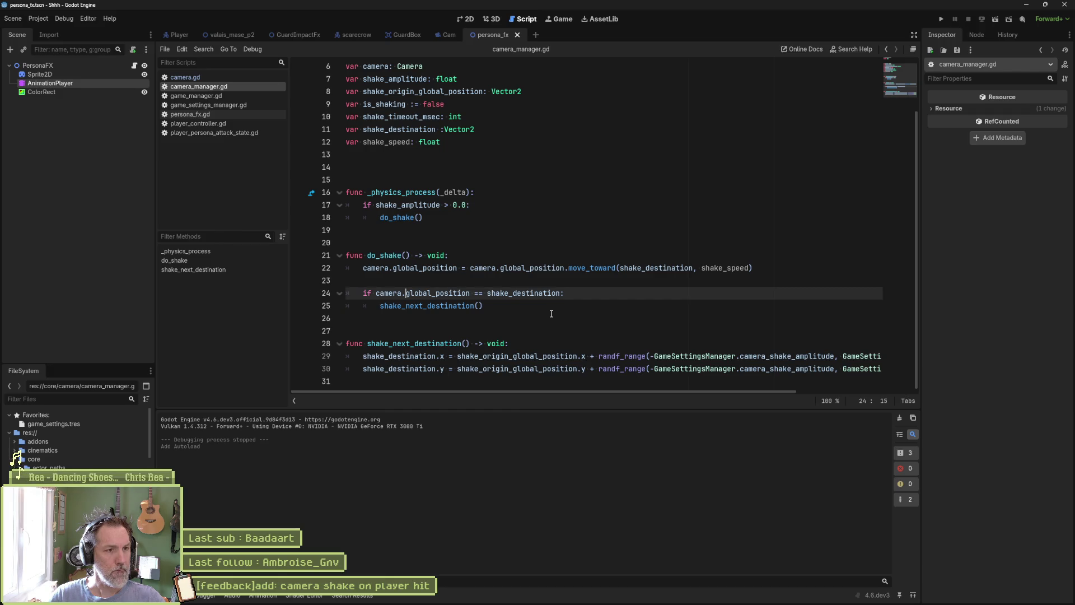
scroll(551, 314, "up", 2)
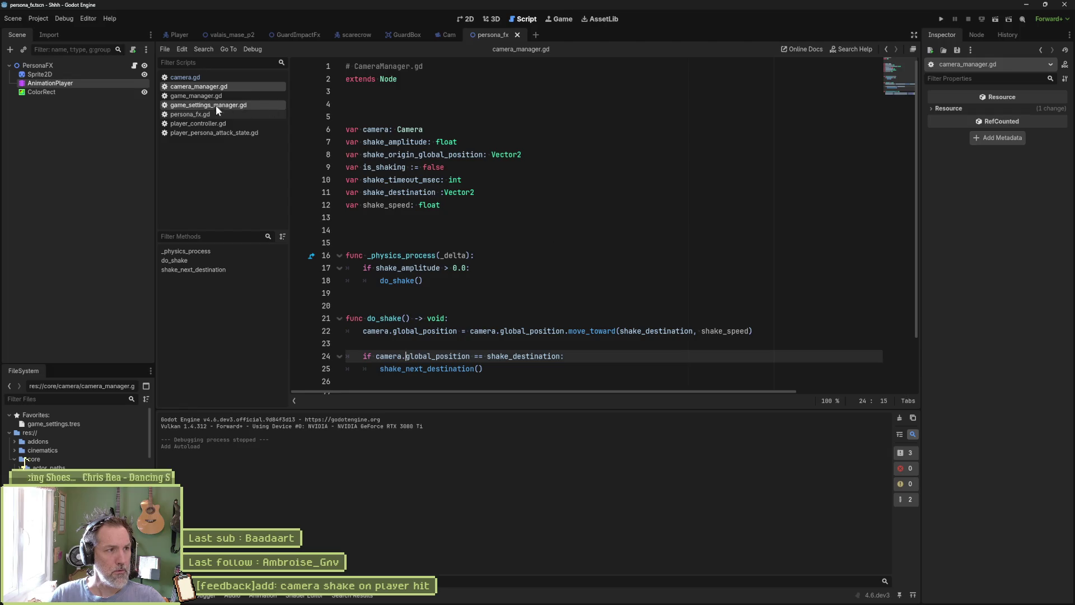
left_click(200, 76)
- Add 'CameraManager.camera = self' as the first line of camera.gd's _ready and save
left_click(412, 116)
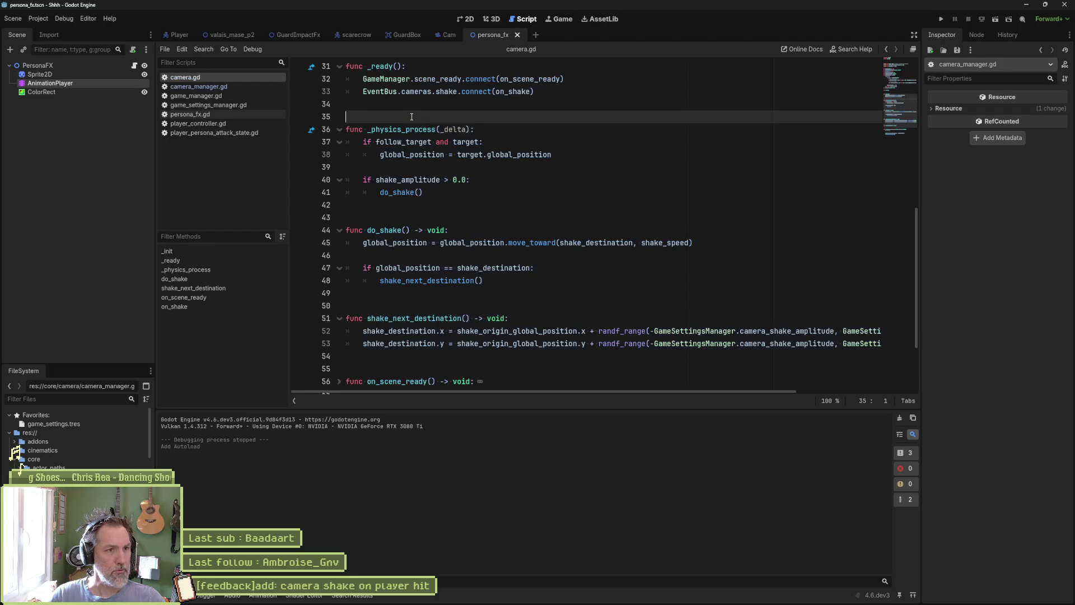
left_click(555, 92)
key("Return")
type("Ca")
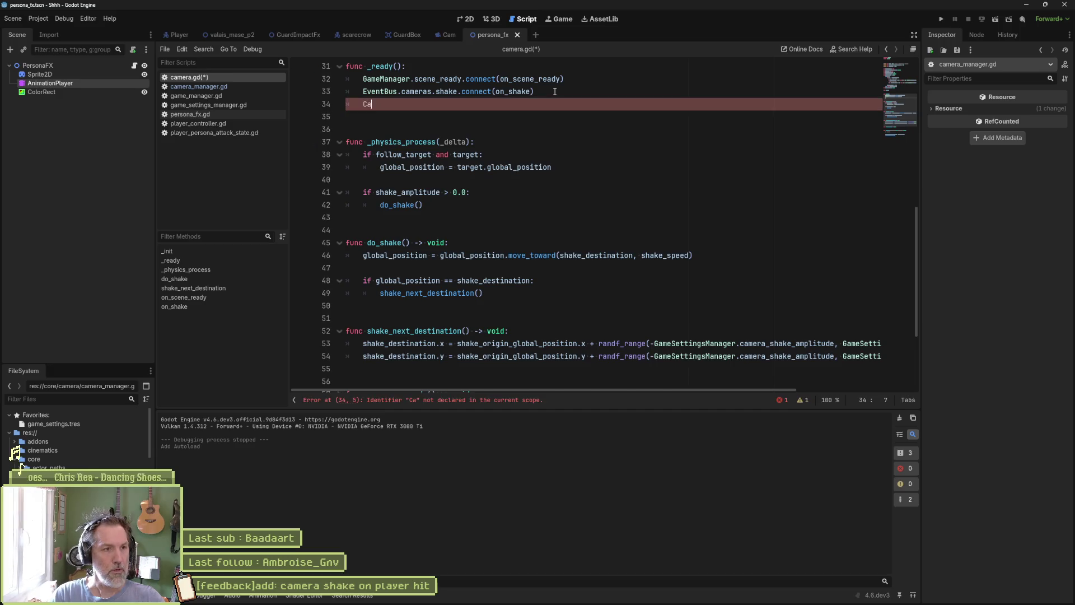
type("m")
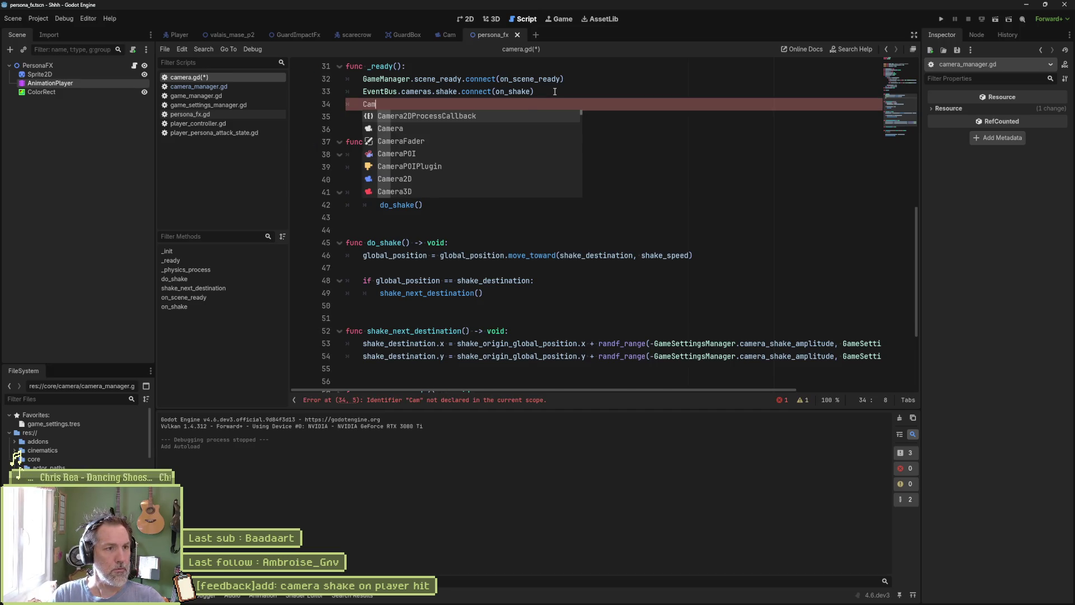
type("eraM")
key("Return")
type(".")
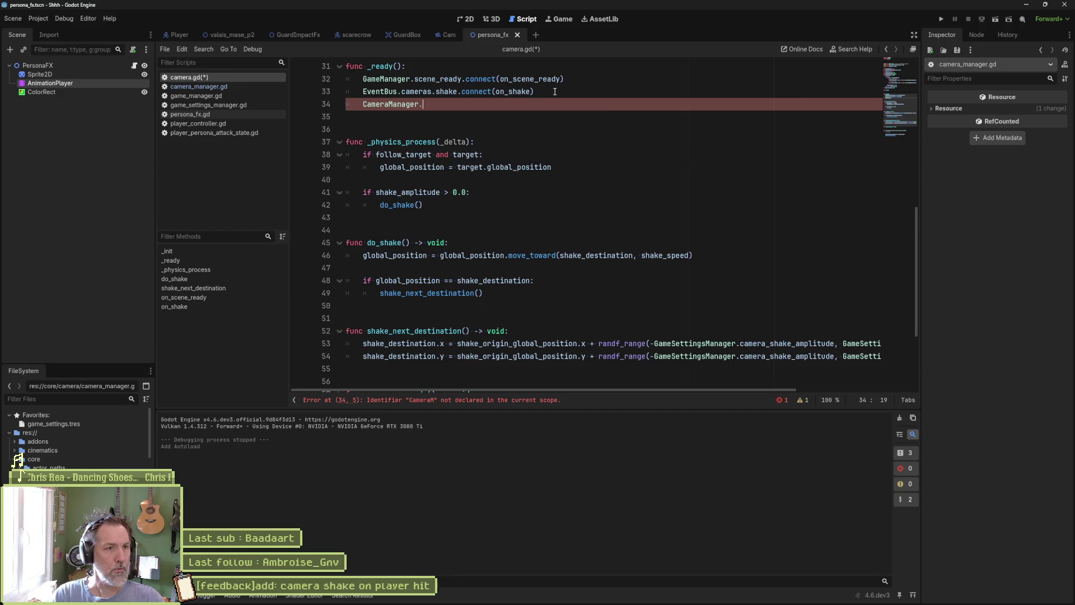
type("camera = ")
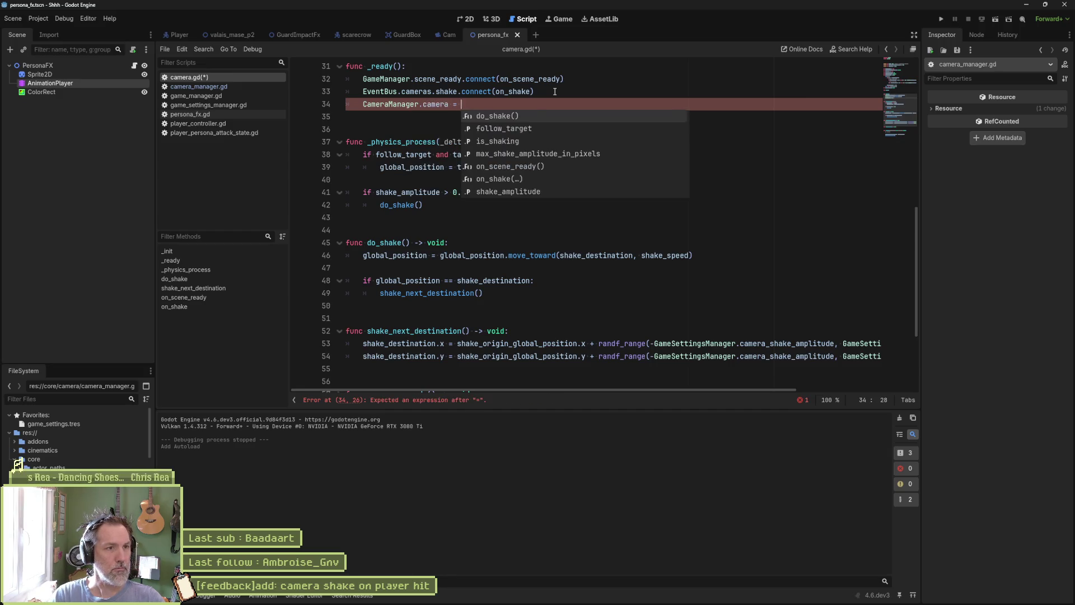
type("self")
key("ctrl+s")
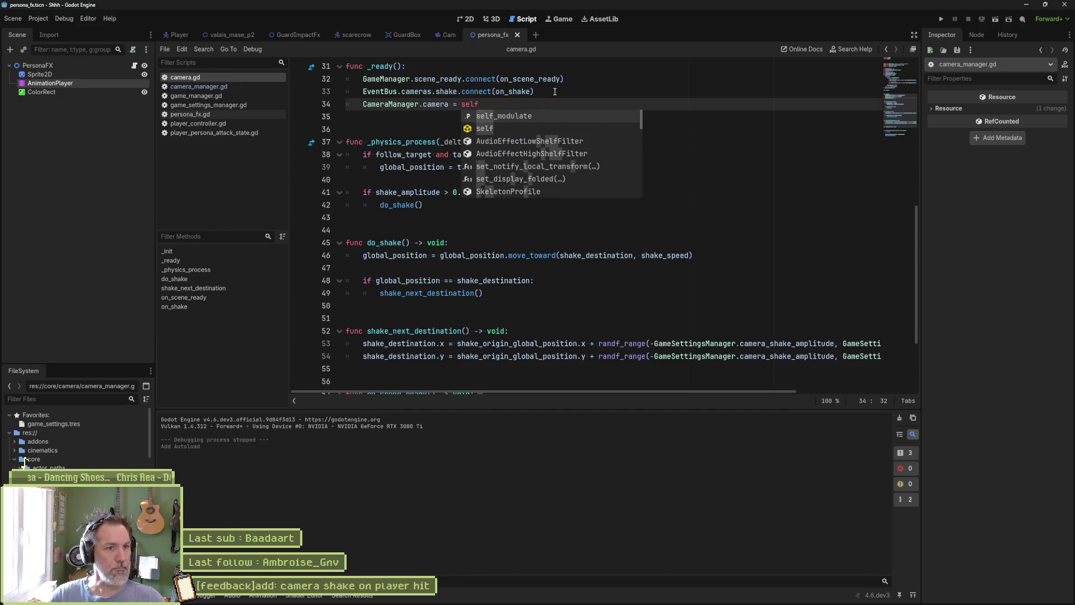
key("alt+Up")
key("alt+Up")
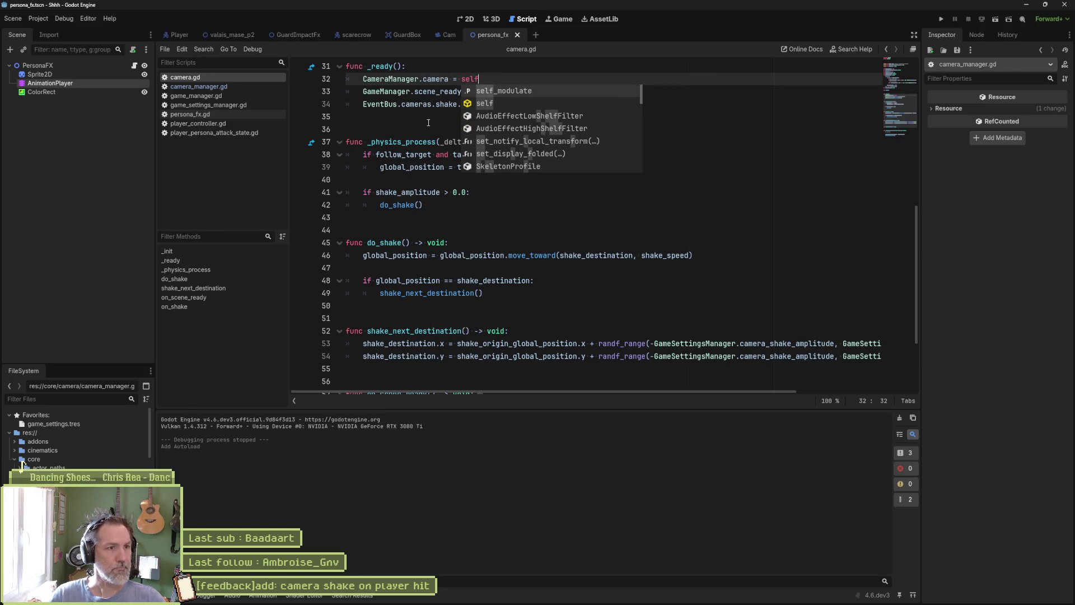
left_click(226, 87)
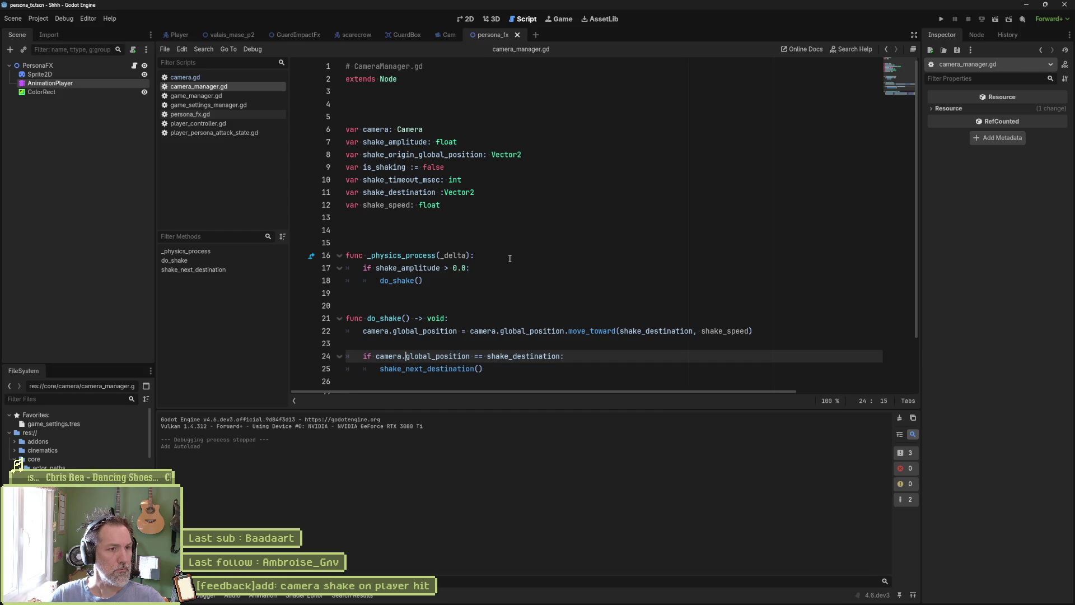
- Rename the shake_next_destination call on line 25 to set_shake_next_destination
scroll(509, 258, "down", 1)
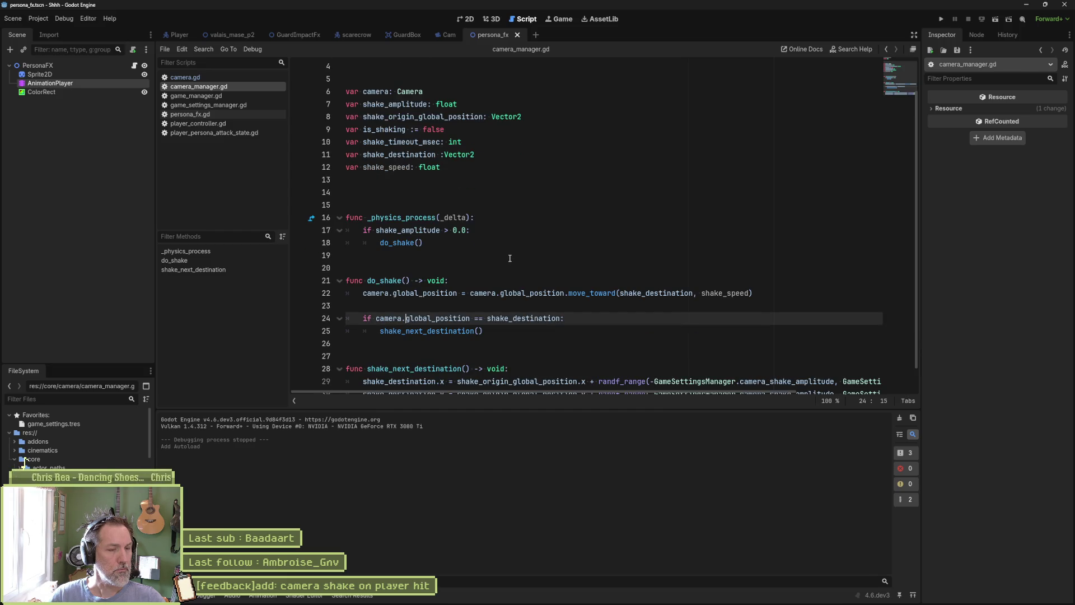
scroll(510, 258, "down", 1)
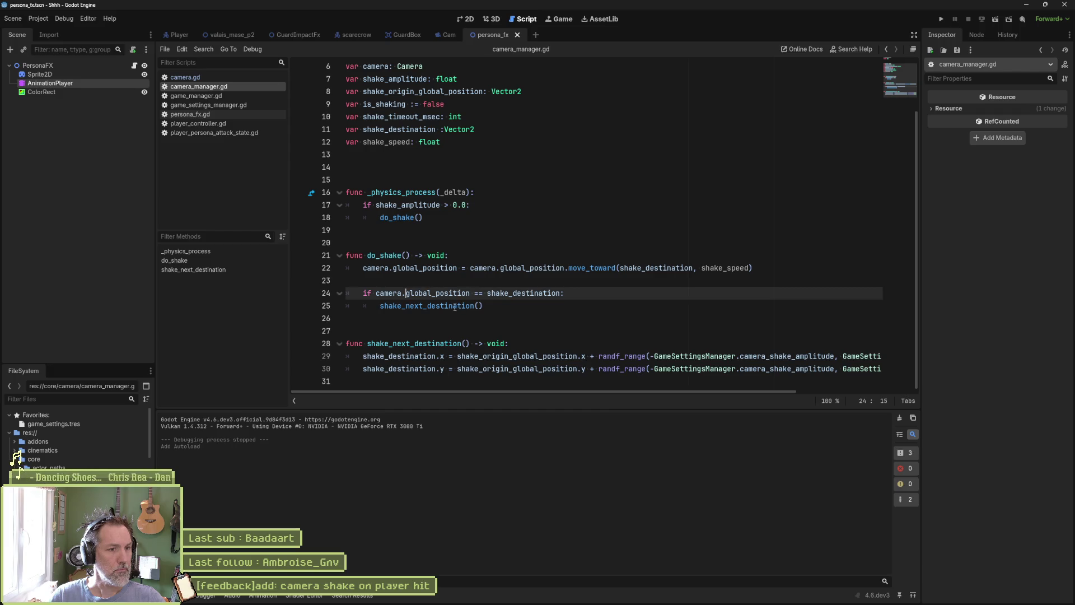
double_click(474, 303)
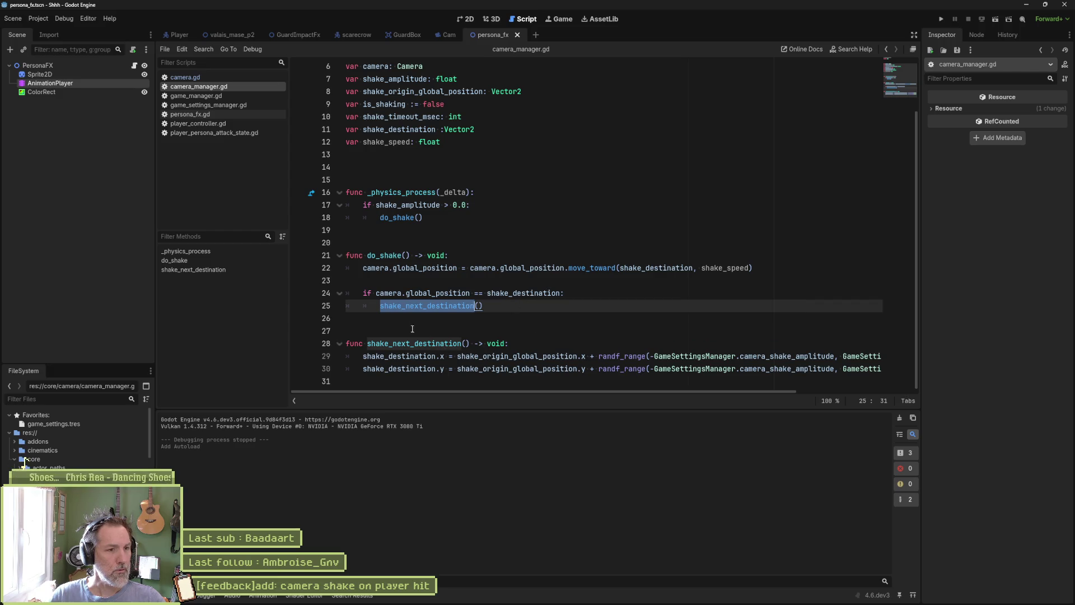
key("Left")
key("Right")
key("Right")
key("Delete")
key("Delete")
key("Delete")
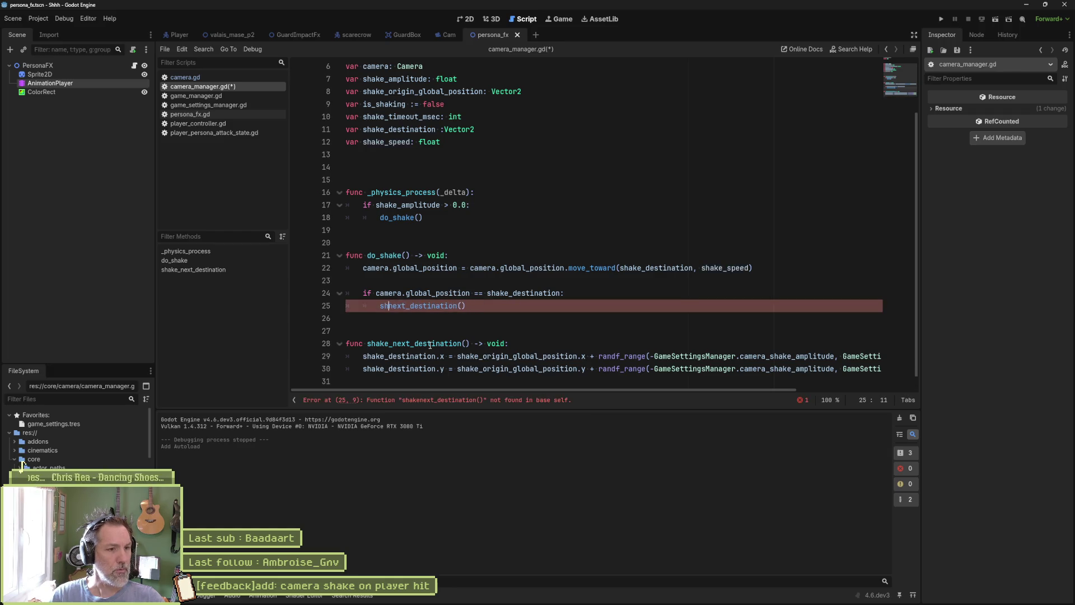
key("BackSpace")
key("BackSpace")
double_click(387, 305)
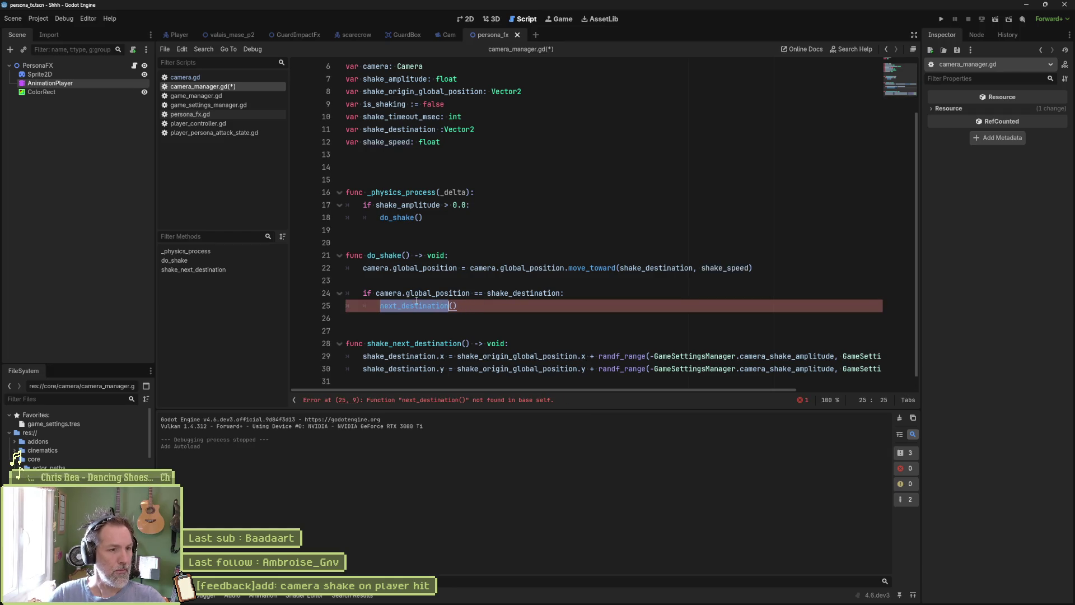
left_click(380, 305)
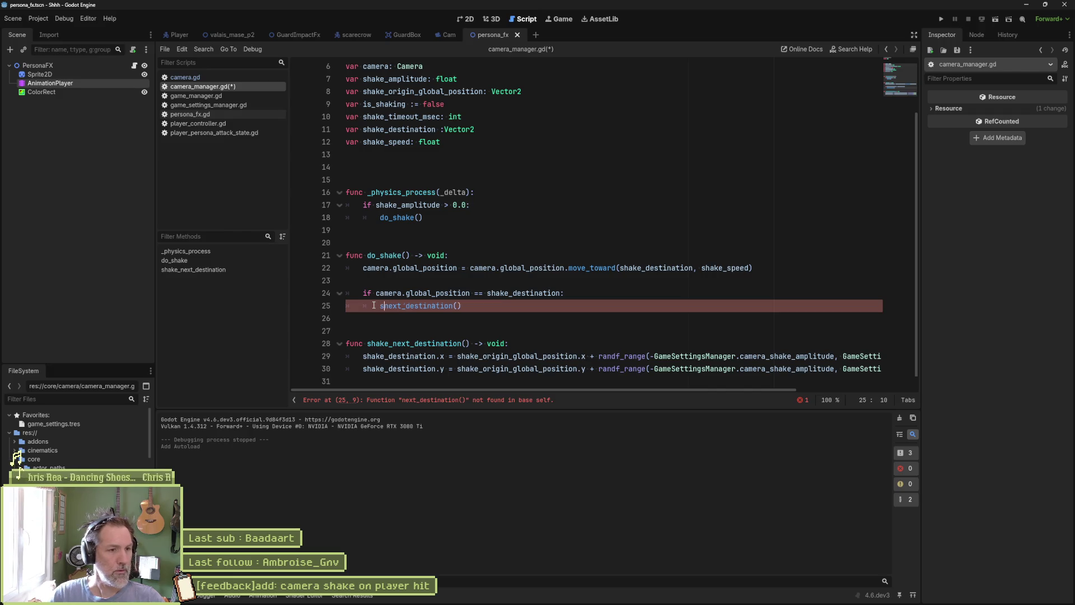
type("set_")
double_click(413, 306)
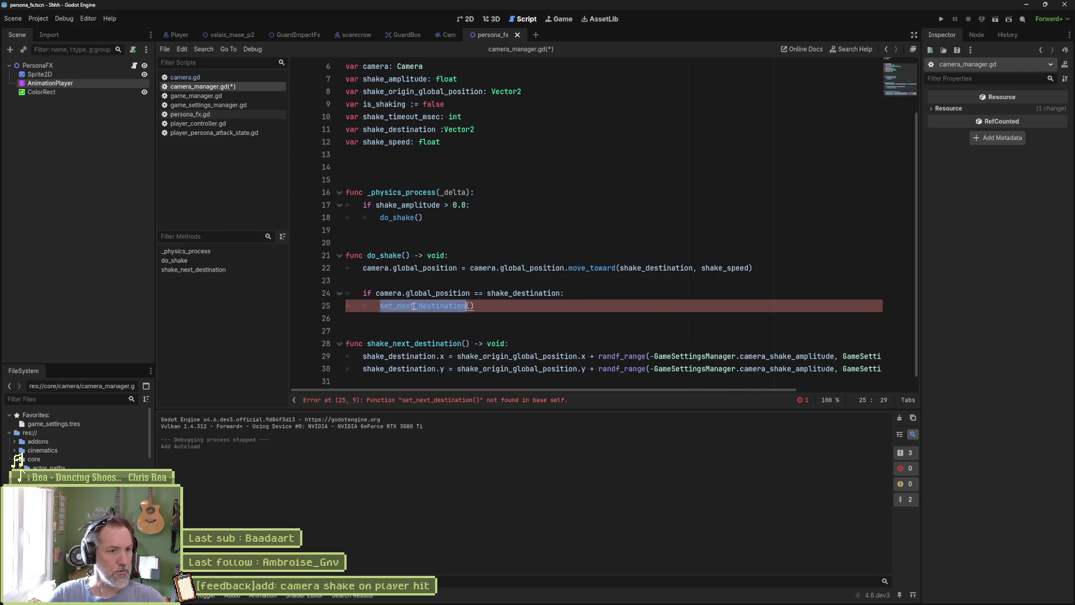
left_click(397, 306)
key("ctrl+space")
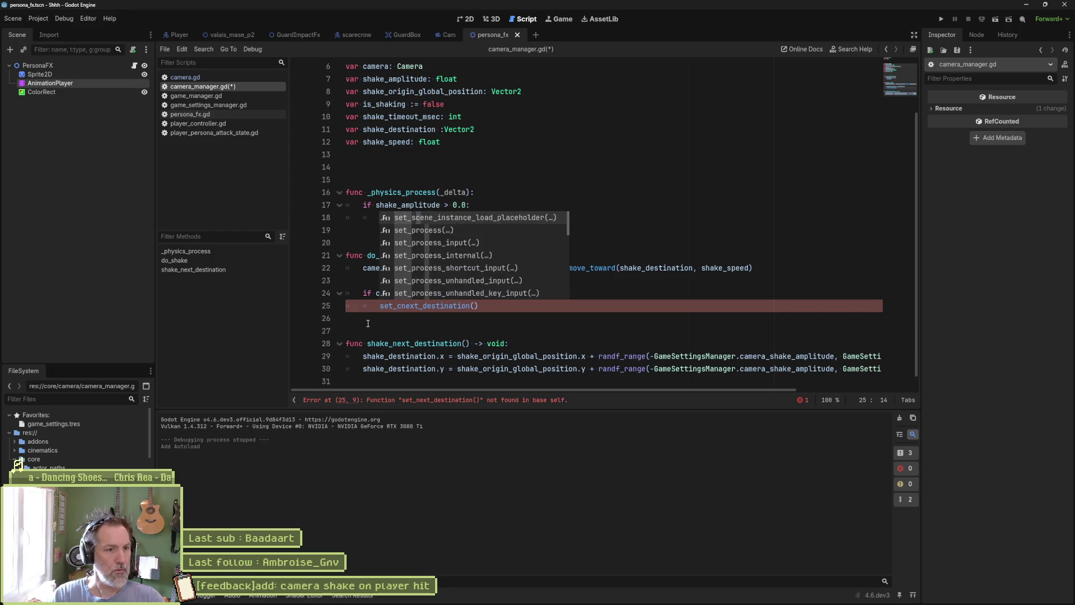
type("shake_")
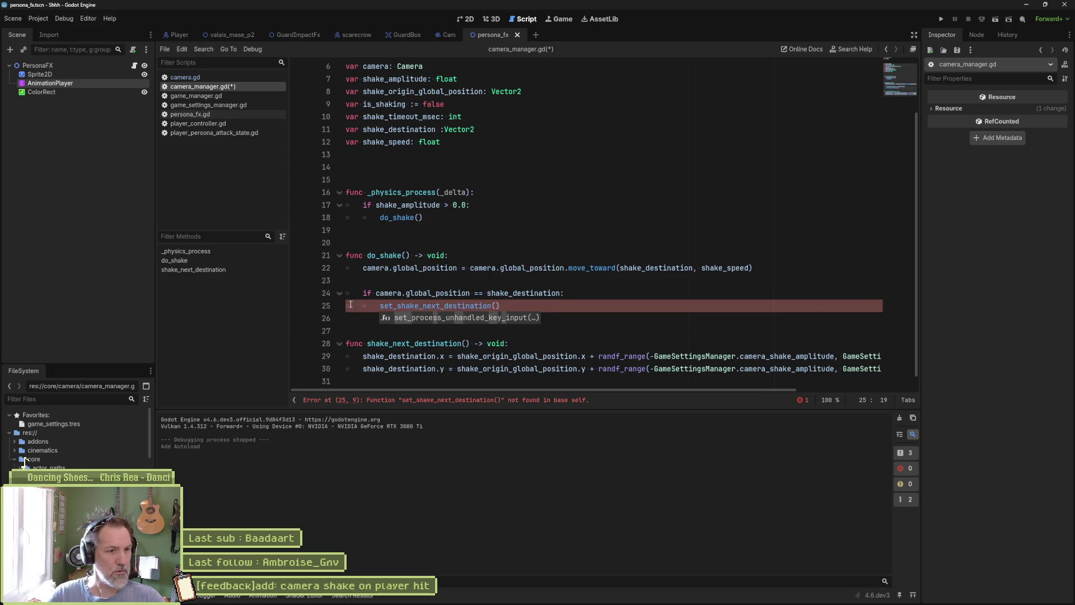
left_click(387, 306)
- Rename the function definition on line 28 to set_shake_next_destination as well
double_click(387, 306)
key("ctrl+c")
double_click(426, 343)
key("ctrl+v")
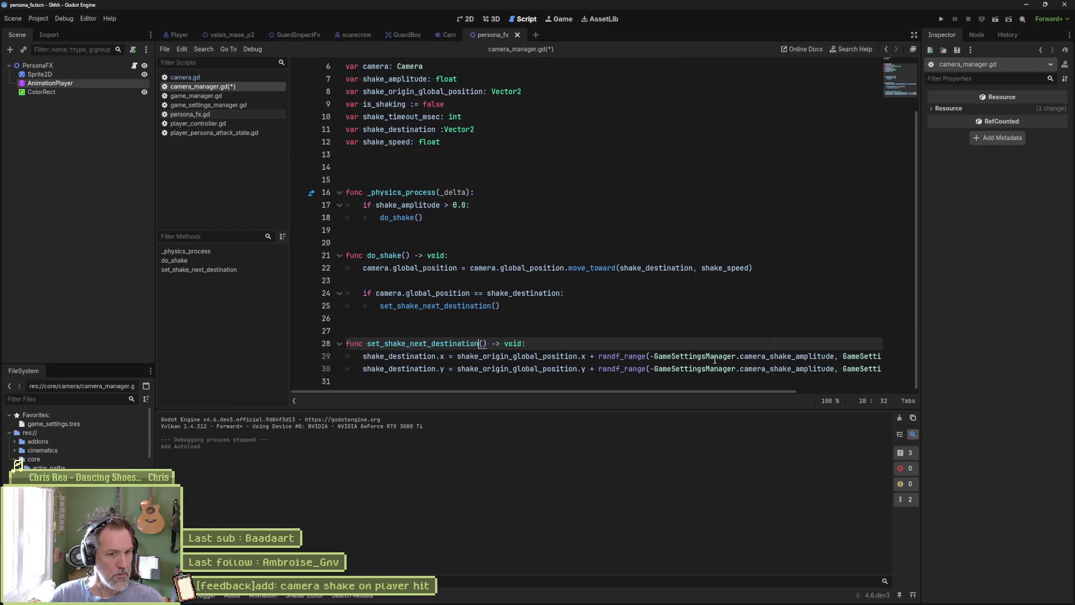
- Use shake_amplitude instead of GameSettingsManager.camera_shake_amplitude in both randf_range calls and save
double_click(694, 356)
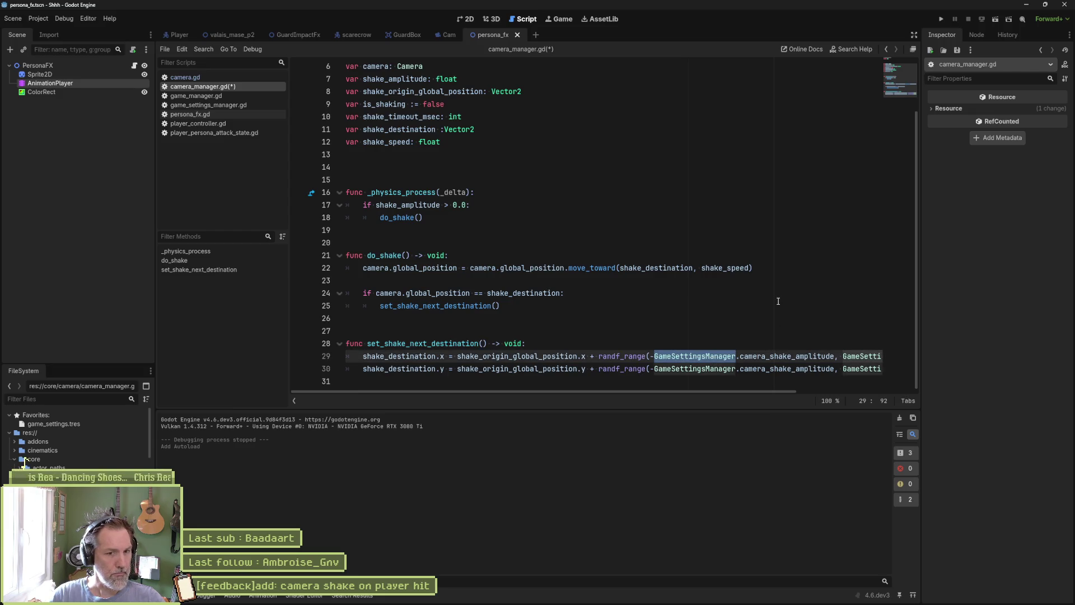
key("Delete")
key("Delete")
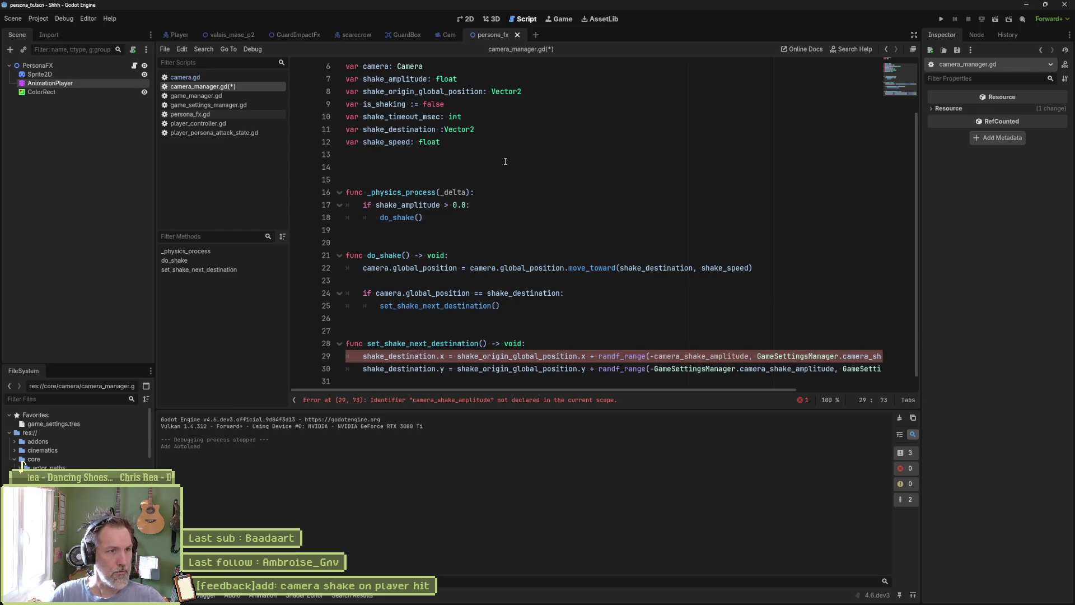
left_click(708, 355, "ctrl")
double_click(708, 356)
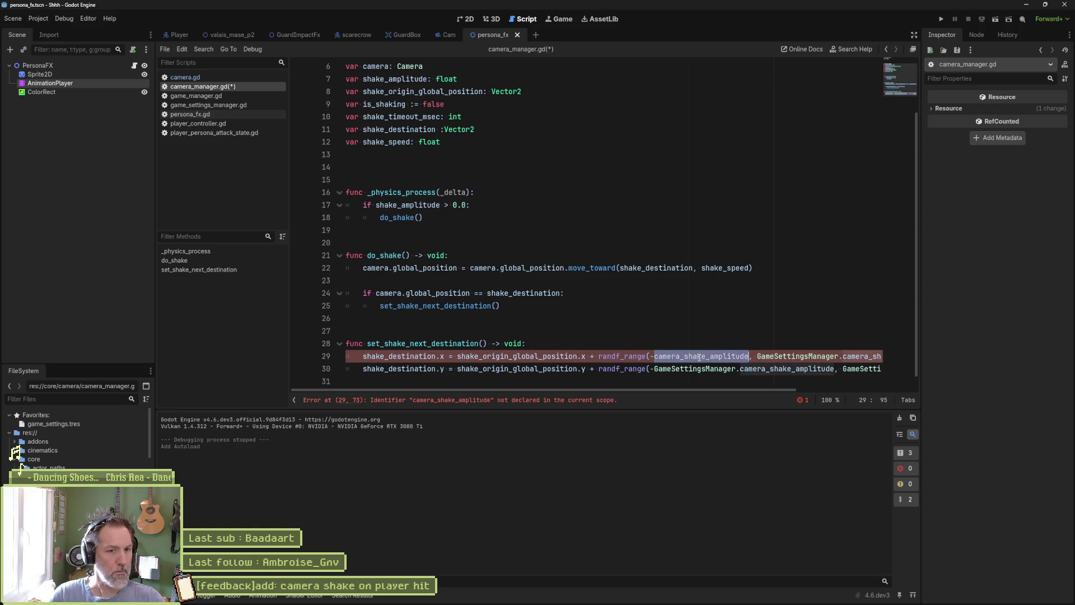
key("ctrl+v")
left_click_drag(654, 368, 835, 369)
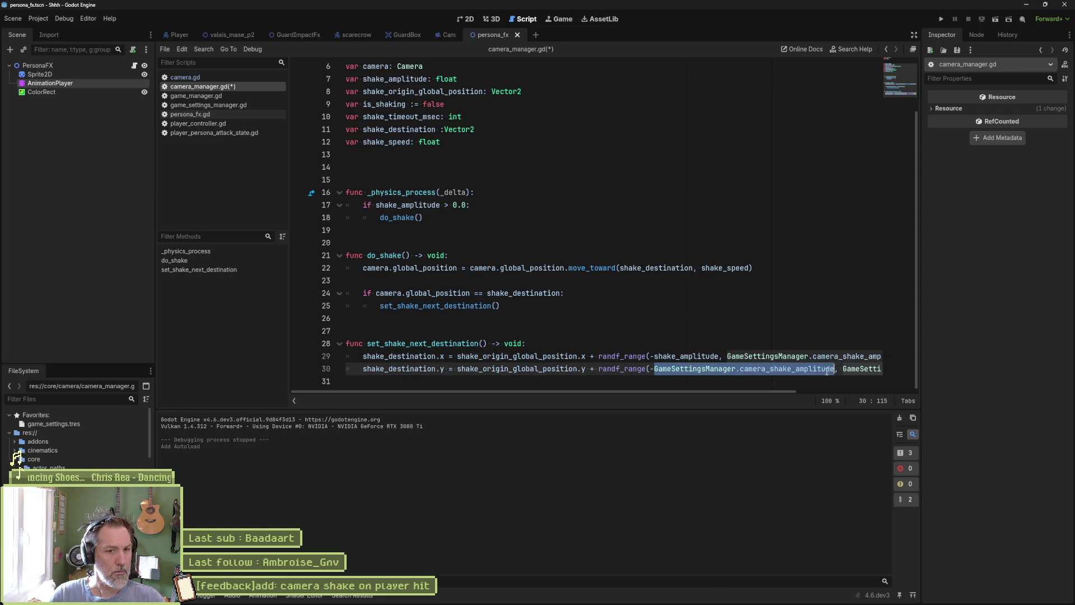
key("ctrl+v")
scroll(863, 355, "right", 1)
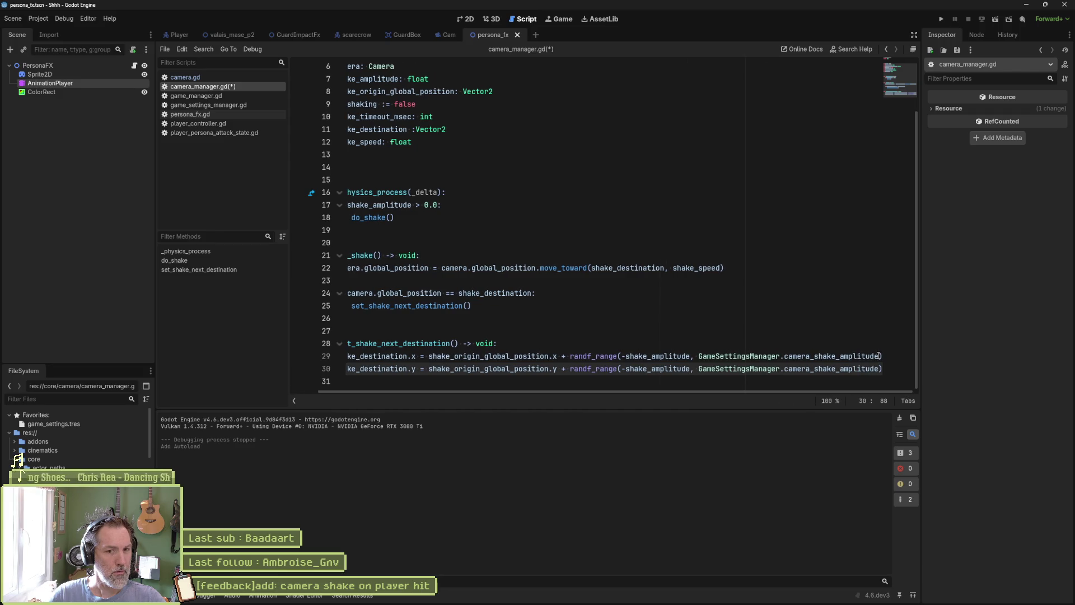
mouse_move(878, 356)
left_mouse_down()
mouse_move(699, 356)
mouse_move(876, 368)
left_mouse_up()
key("ctrl+v")
key("ctrl+v")
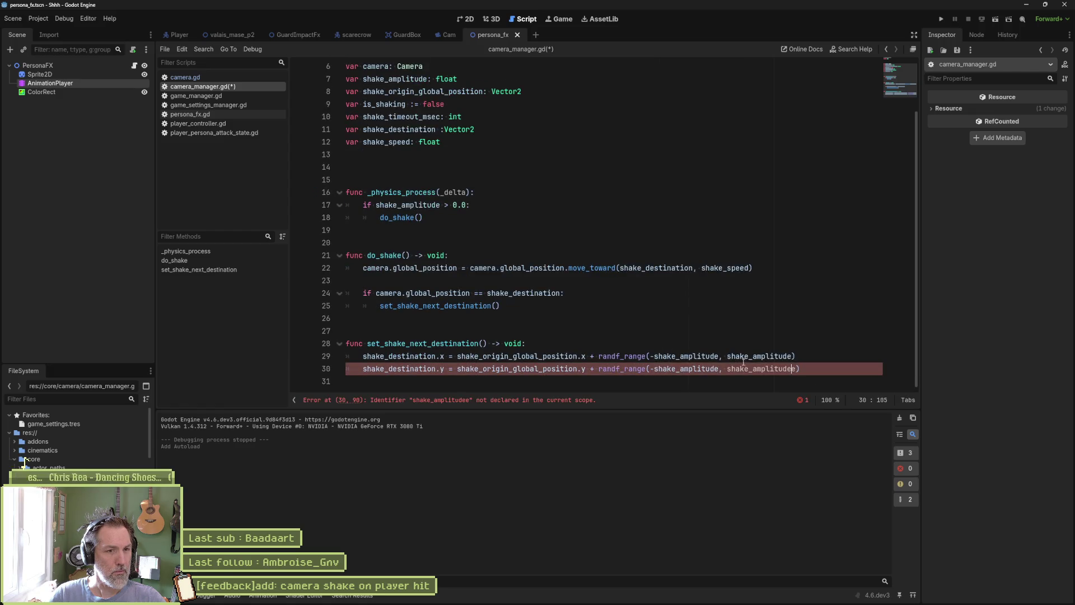
key("Delete")
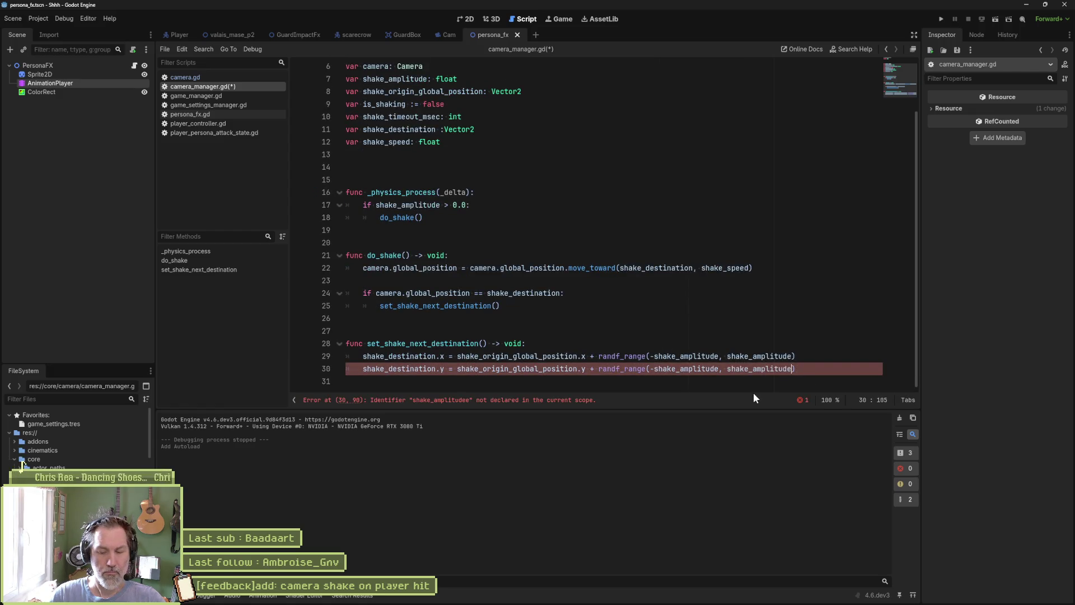
key("ctrl+s")
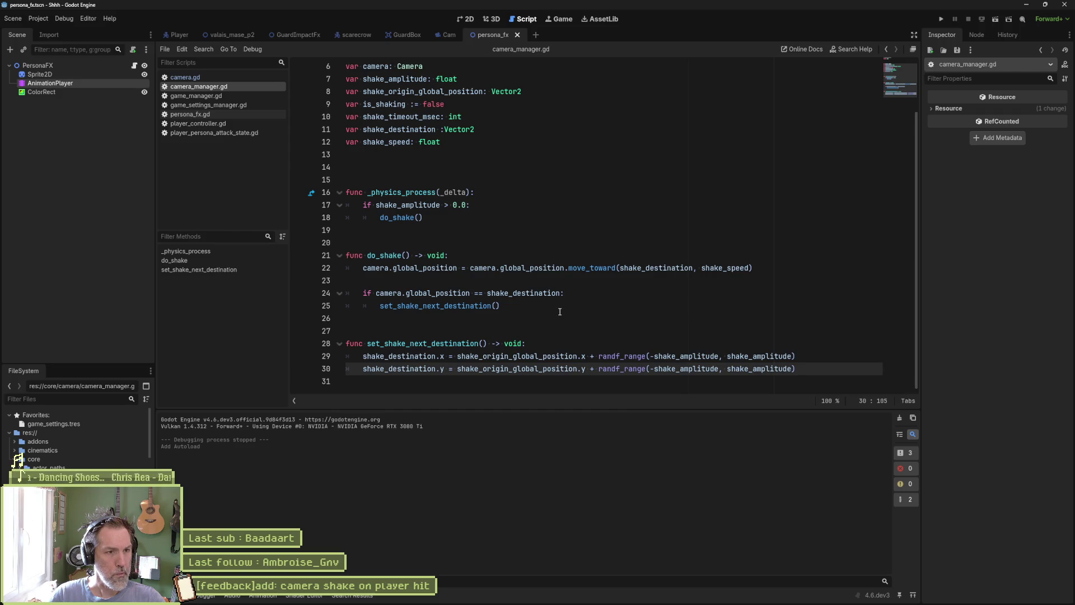
double_click(418, 205)
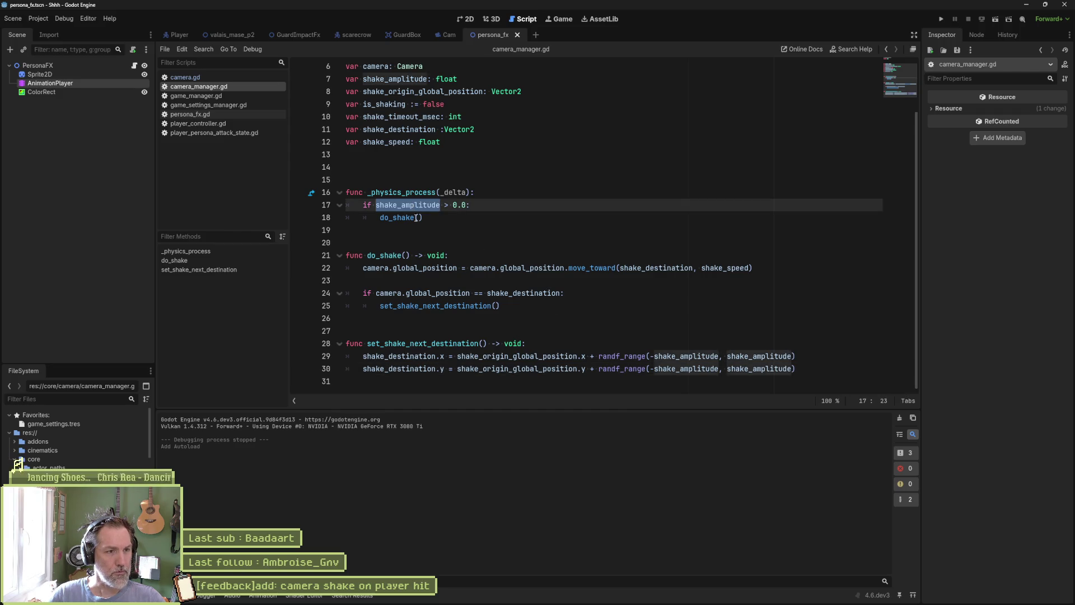
double_click(416, 217)
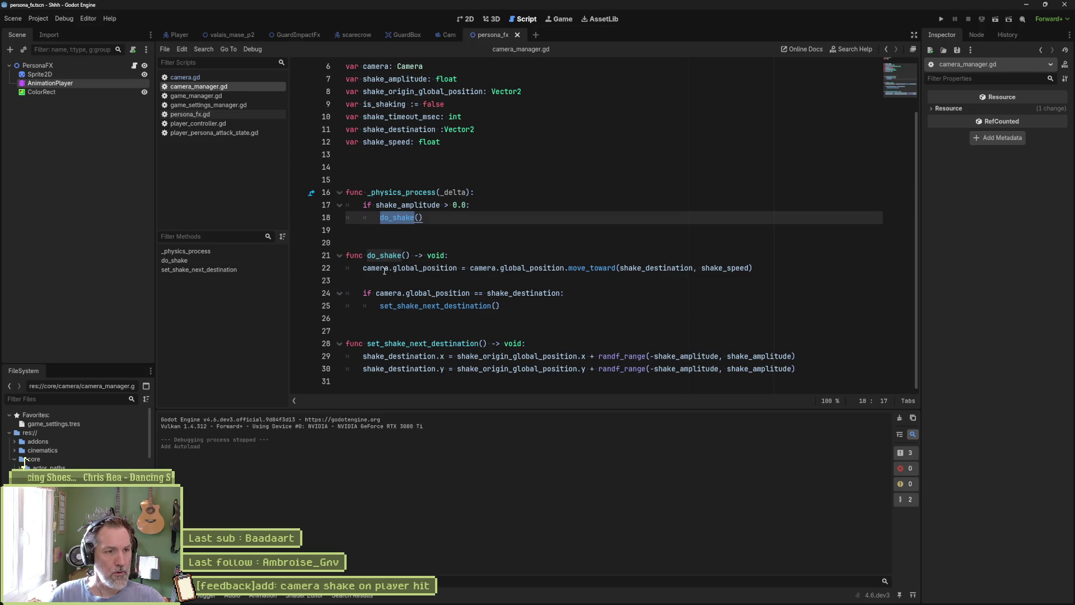
left_click_drag(364, 269, 679, 269)
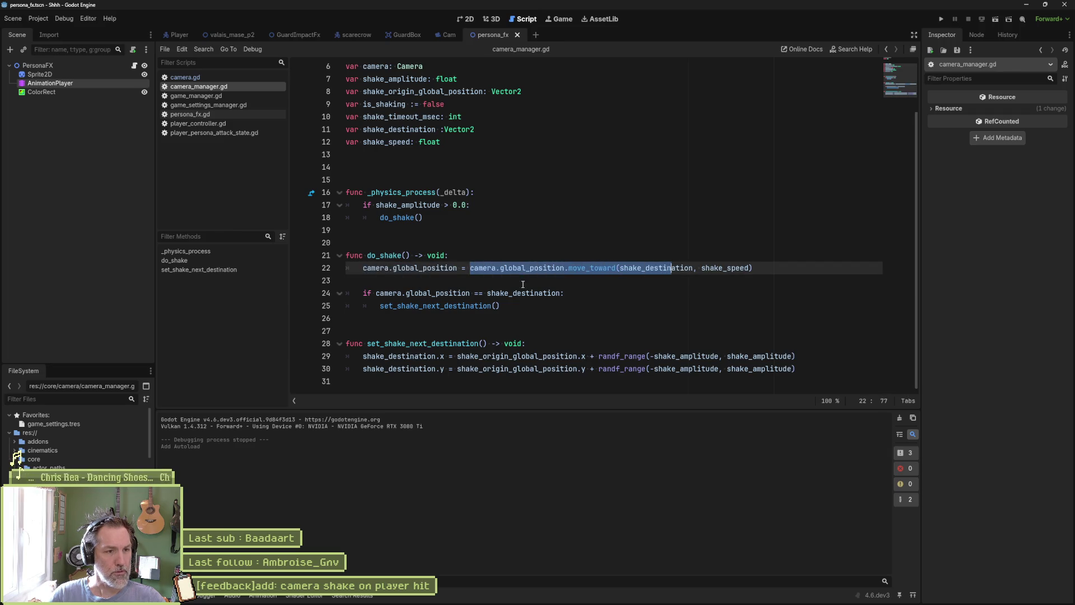
left_click_drag(377, 293, 458, 293)
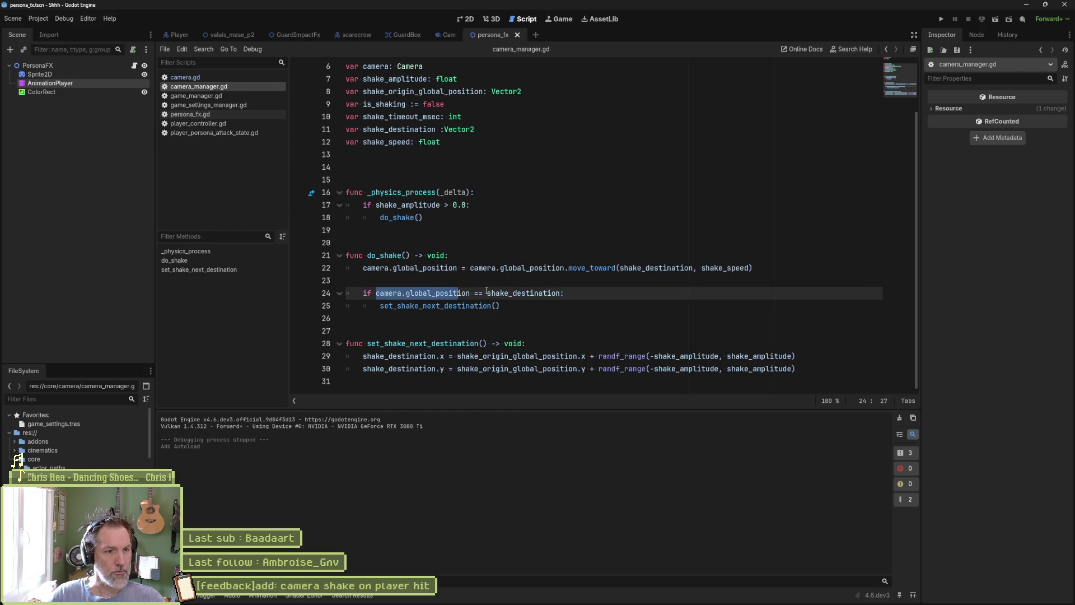
left_click(445, 305)
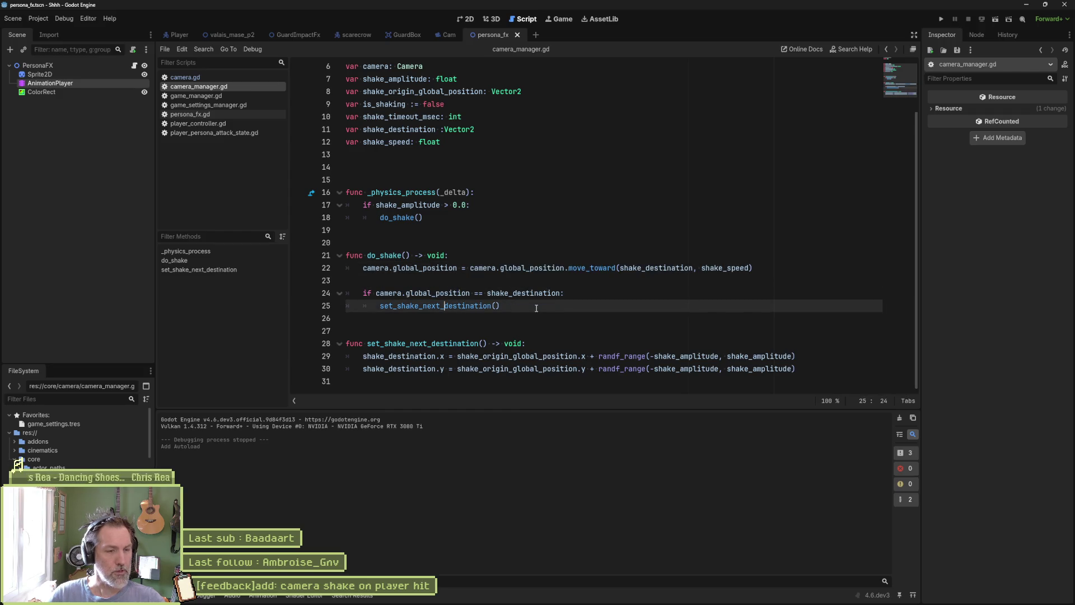
mouse_move(527, 301)
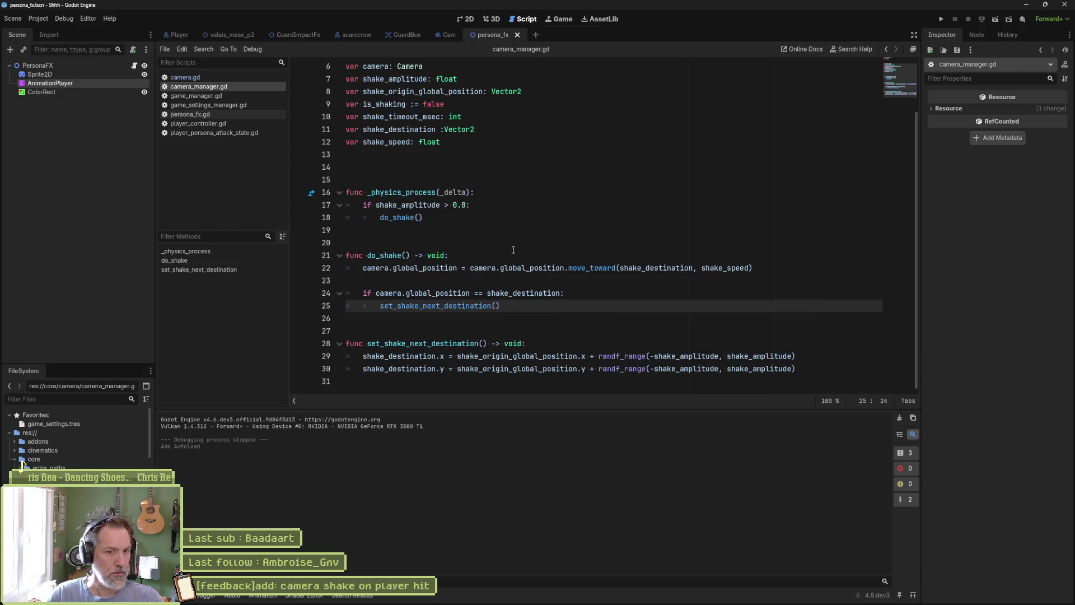
scroll(467, 245, "up", 2)
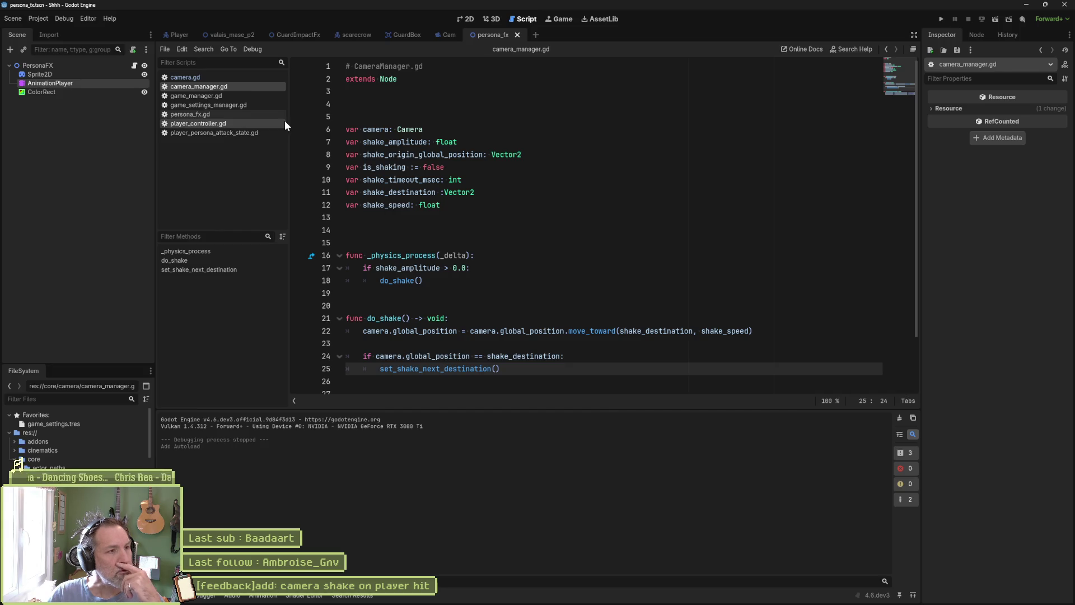
- In persona_fx.gd, replace GameSettingsManager.camera_shake_amplitude with CameraManager.shake_amplitude, save, and run the project
left_click(233, 133)
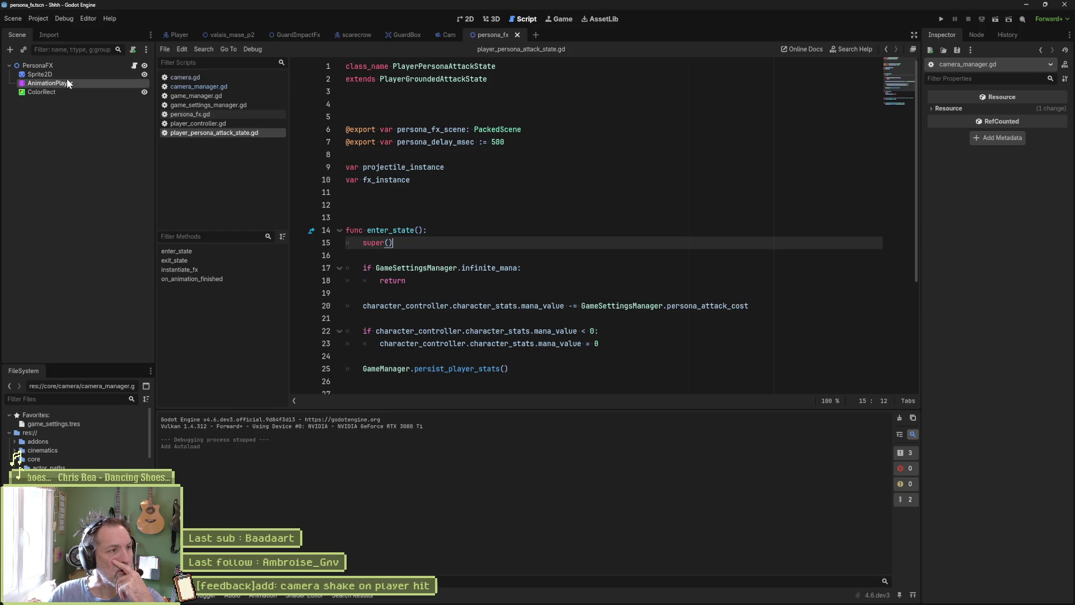
left_click(134, 66)
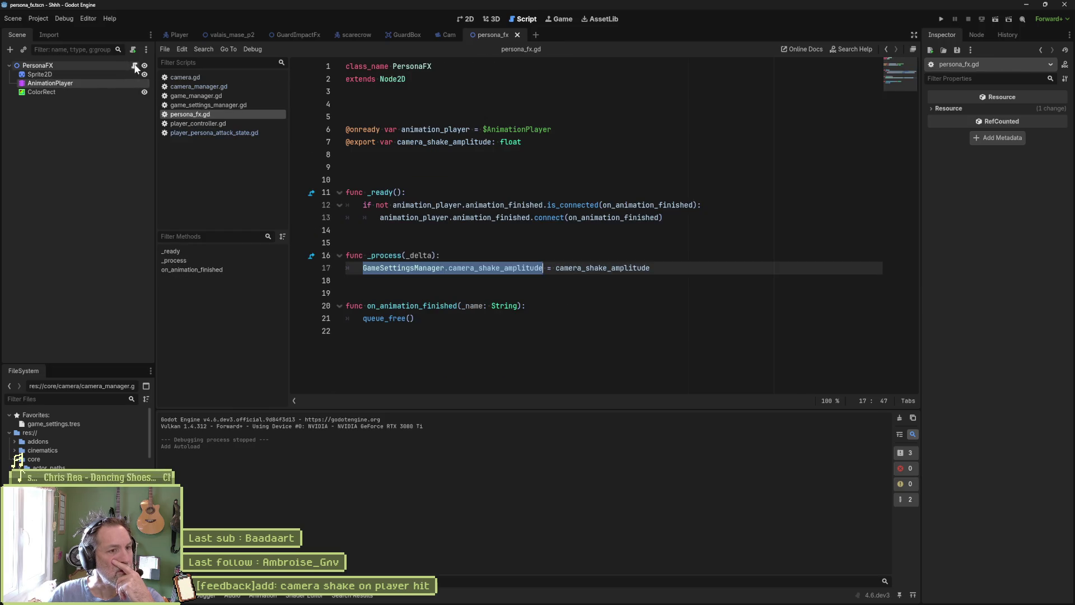
key("ctrl+shift+Left")
key("ctrl+shift+Left")
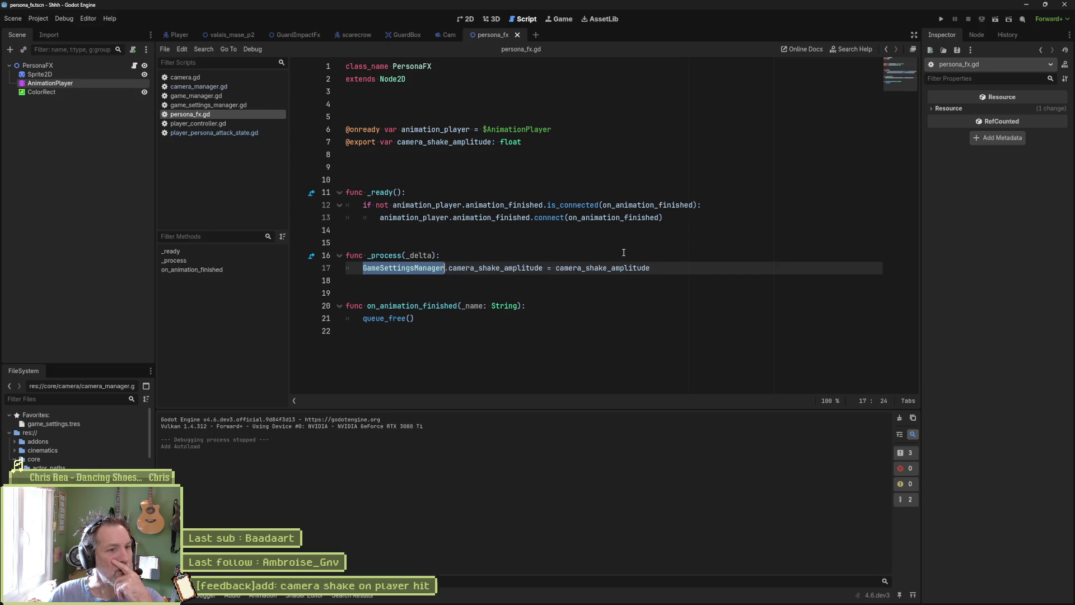
type("CameraM")
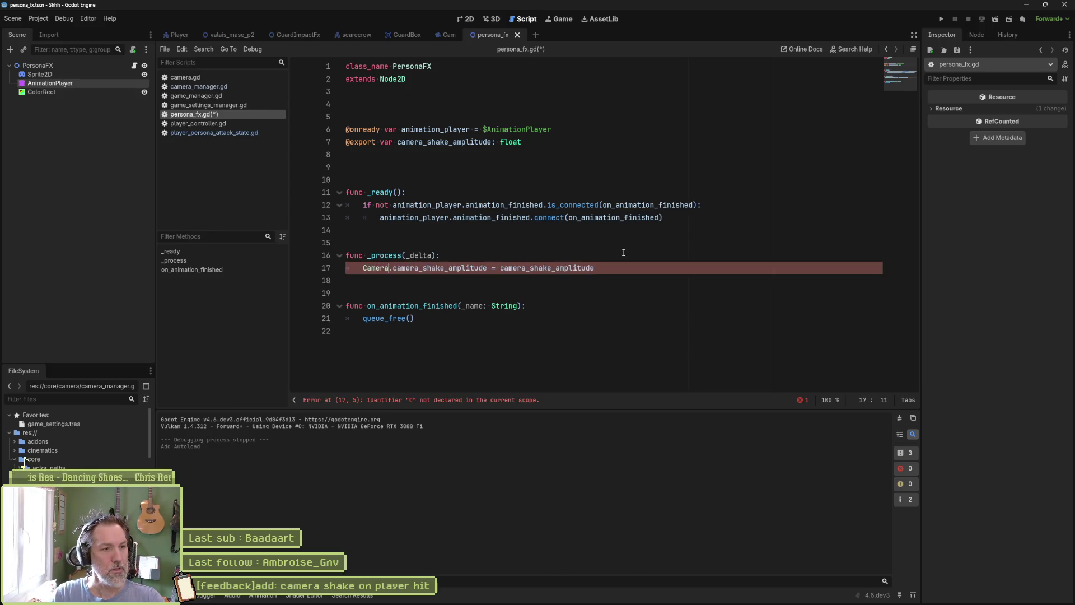
key("Return")
type(".")
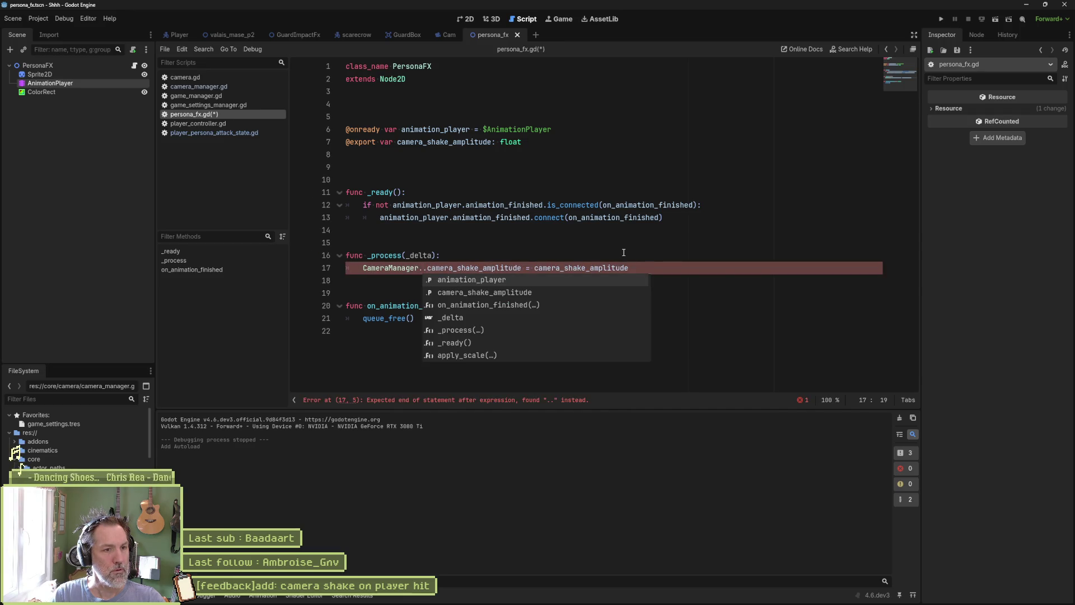
type("shake")
key("Return")
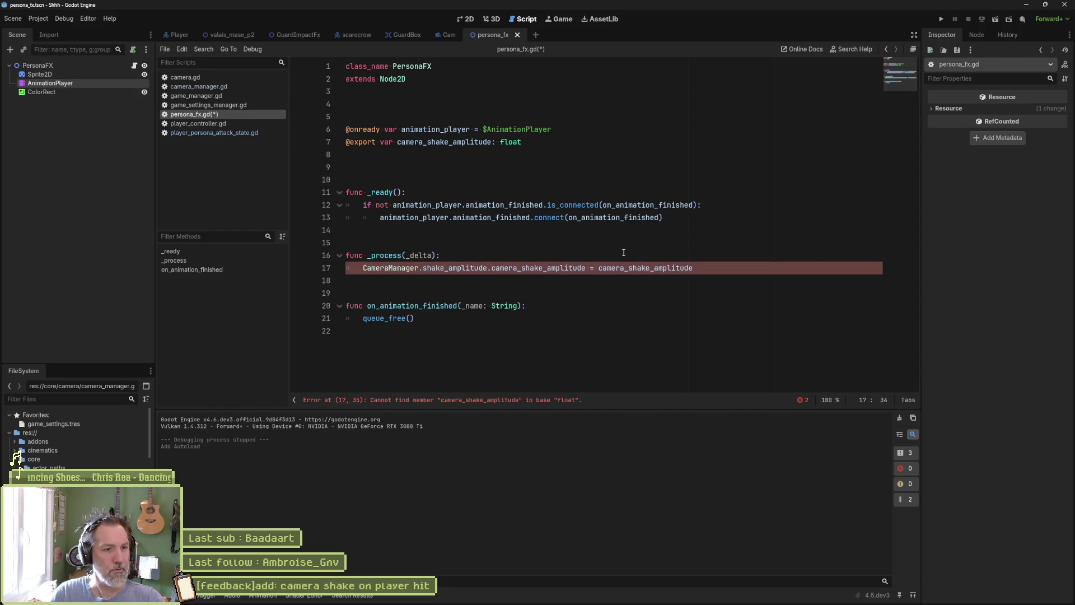
key("ctrl+Delete")
key("ctrl+Delete")
key("ctrl+s")
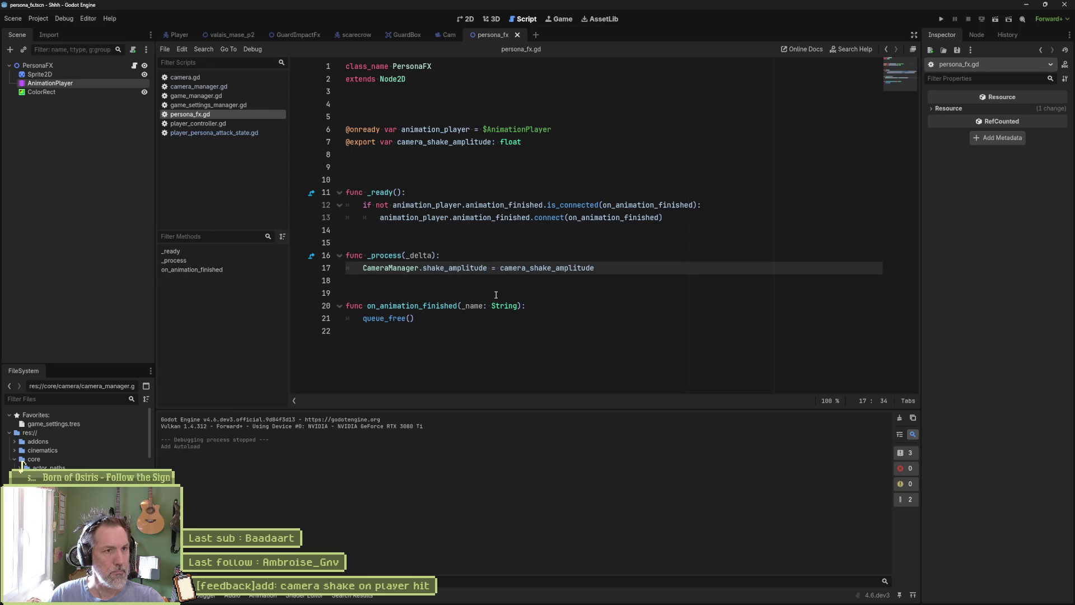
key("F5")
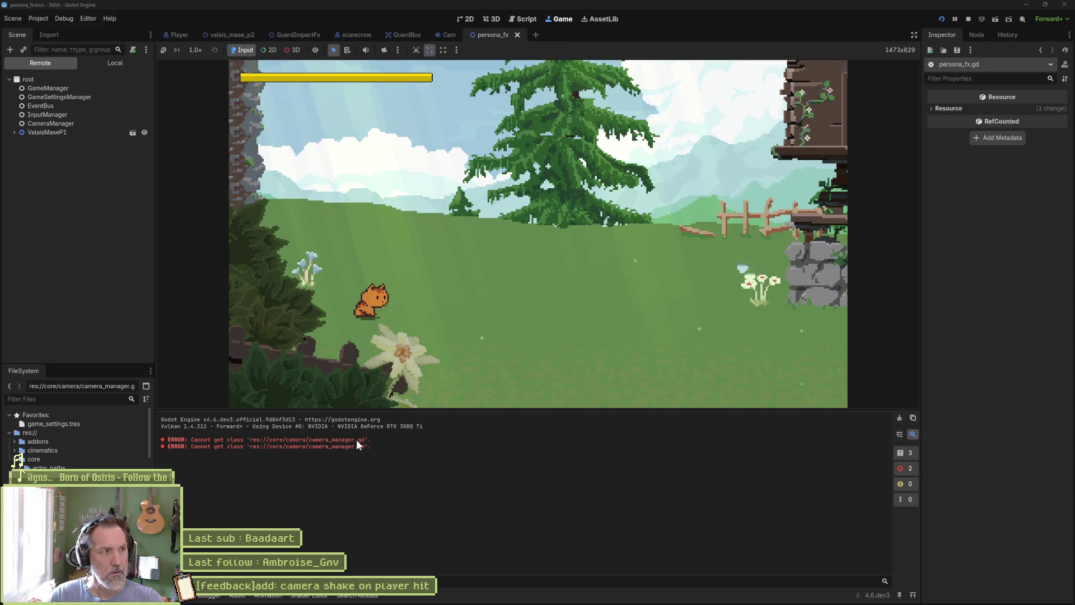
- Restart the game; on the live CameraManager set Shake Amplitude 1.545, toggle Is Shaking, Shake Speed 0.71
key("F5")
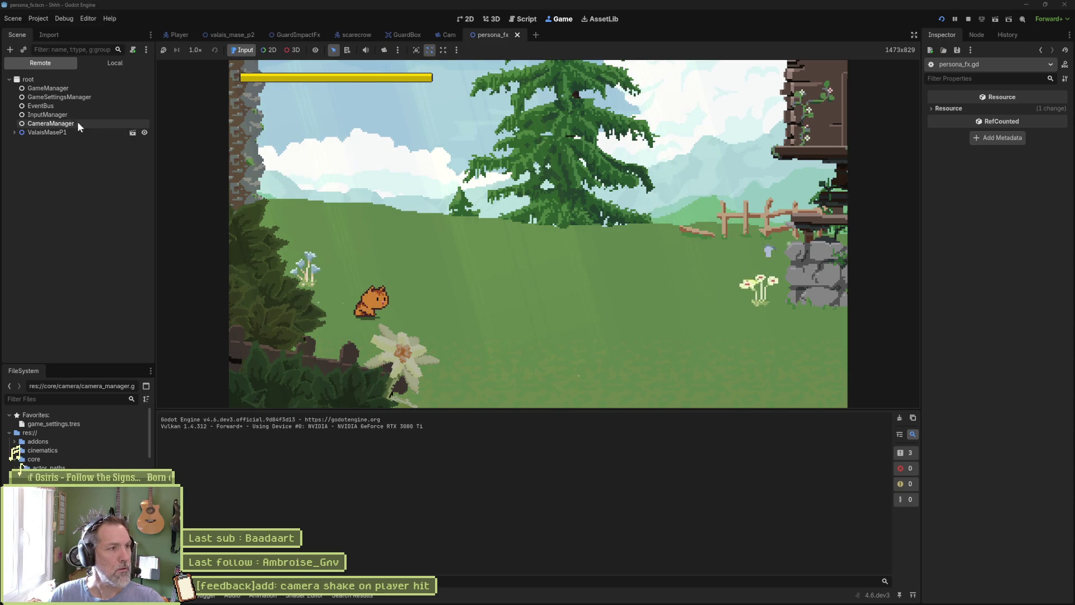
left_click(63, 124)
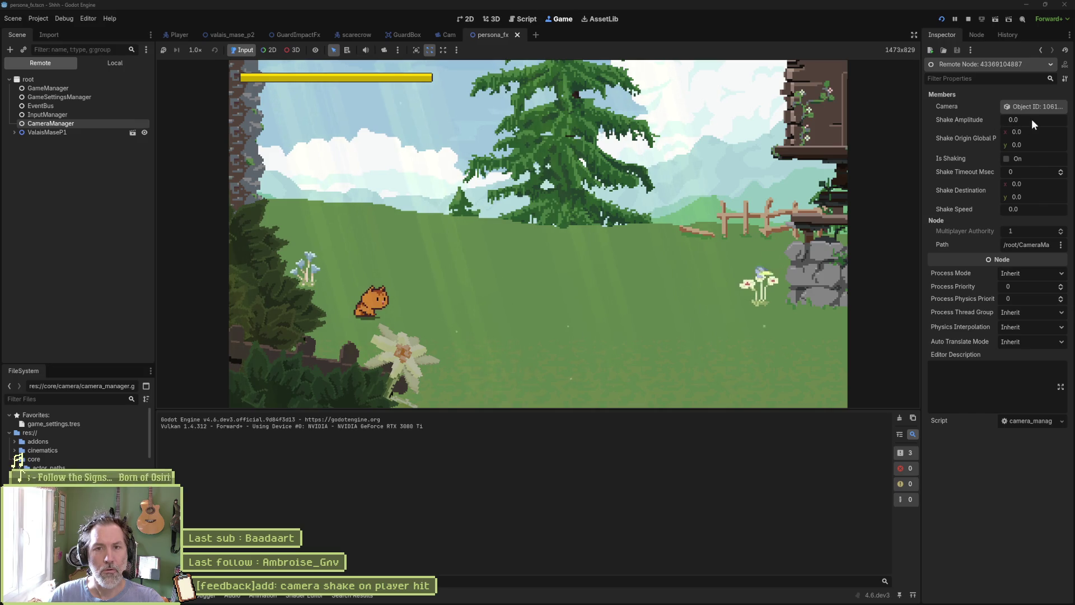
left_click_drag(1032, 119, 1064, 119)
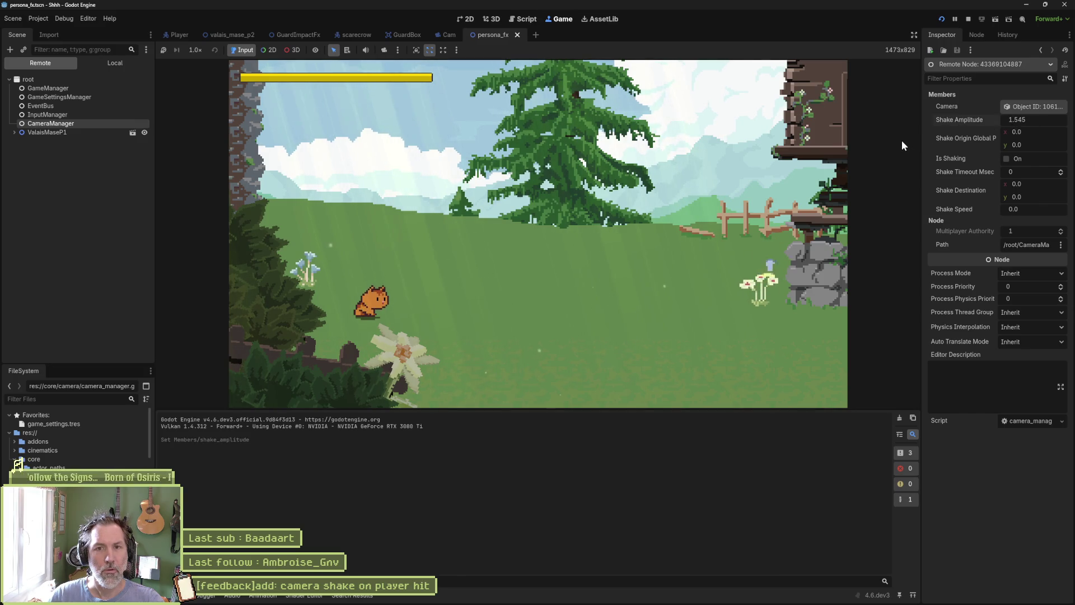
left_click(1007, 158)
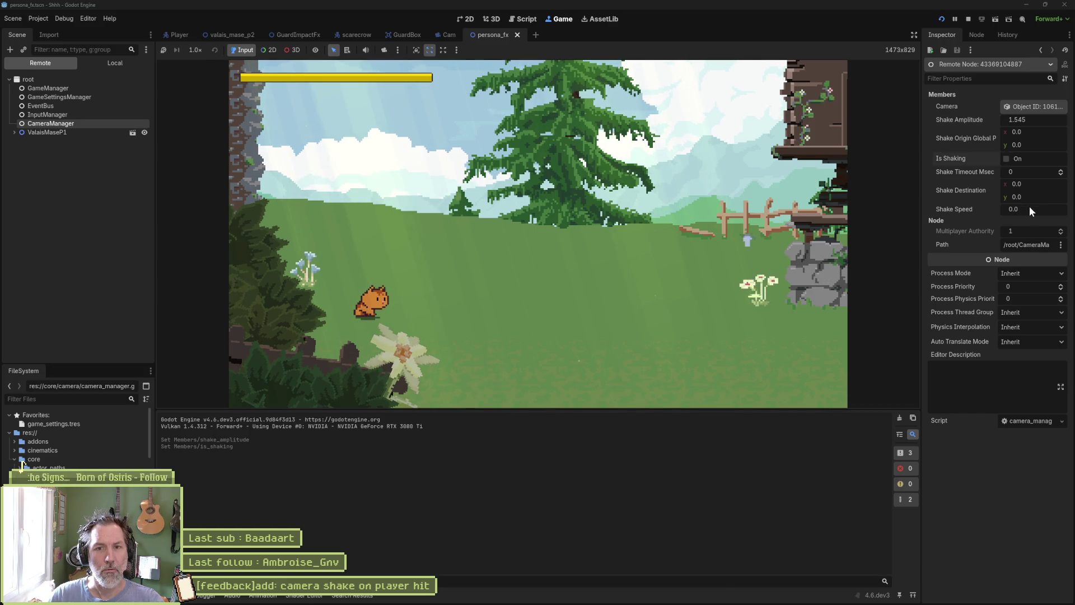
mouse_move(1029, 209)
left_mouse_down()
mouse_move(1045, 209)
mouse_move(1025, 210)
left_mouse_up()
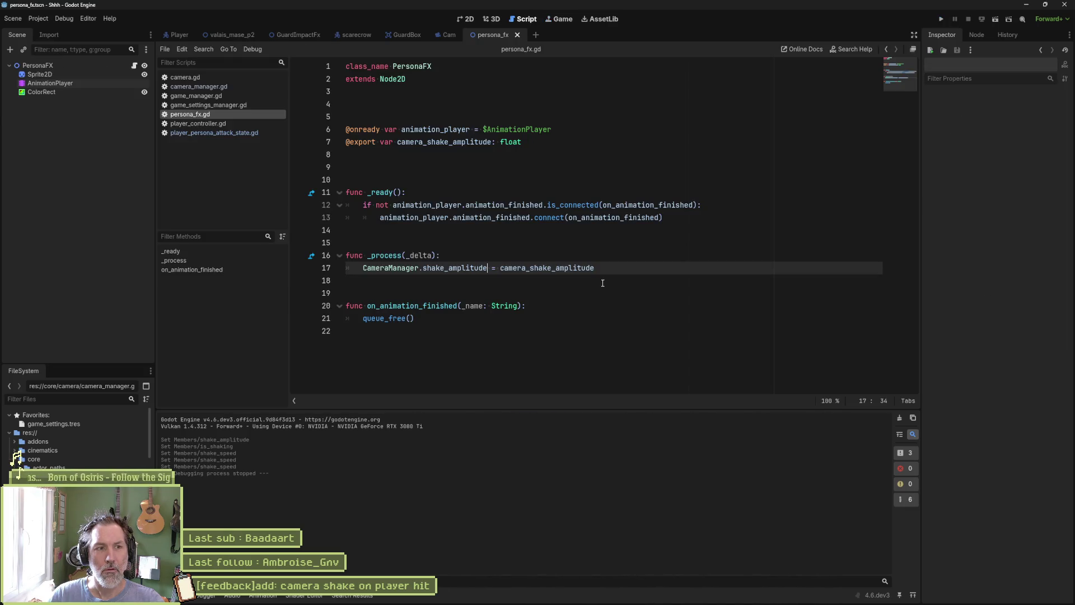
- Stop the game and check the shake_amplitude references in persona_fx.gd and camera_manager.gd
key("F8")
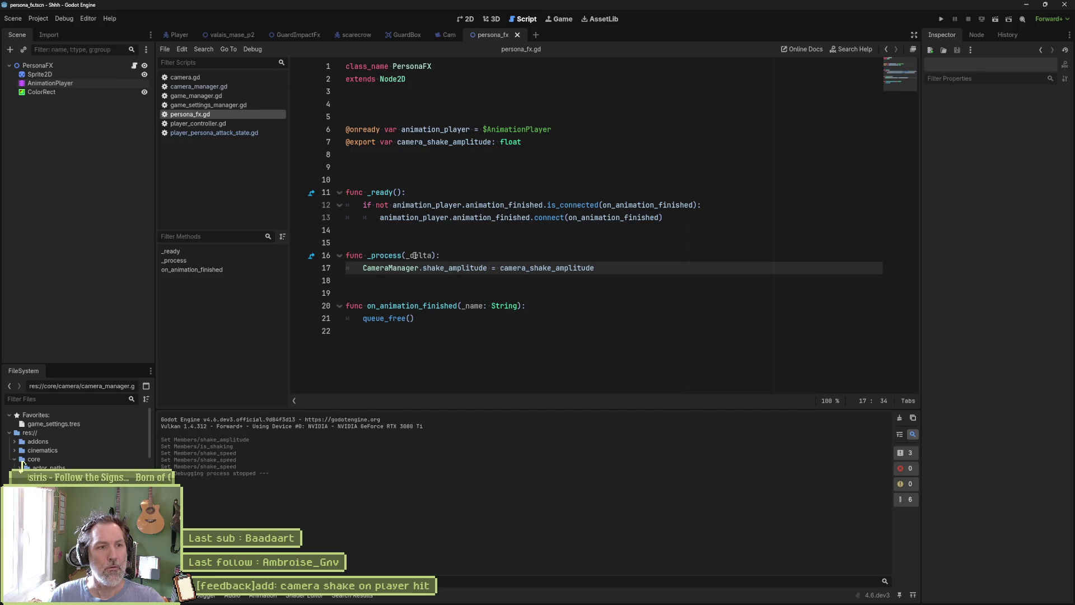
left_click(395, 255)
double_click(522, 268)
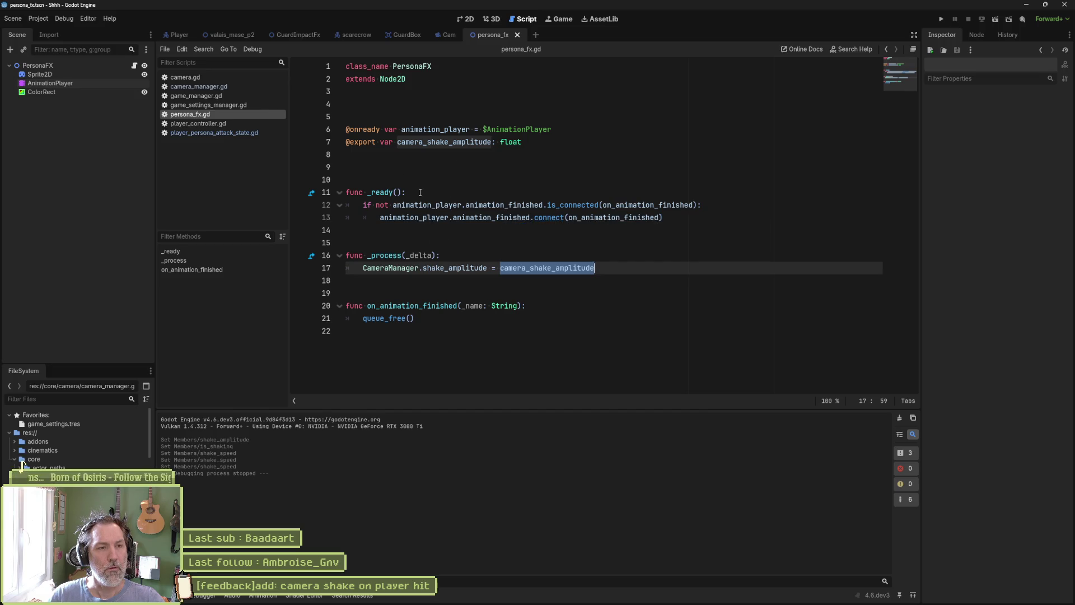
left_click(224, 88)
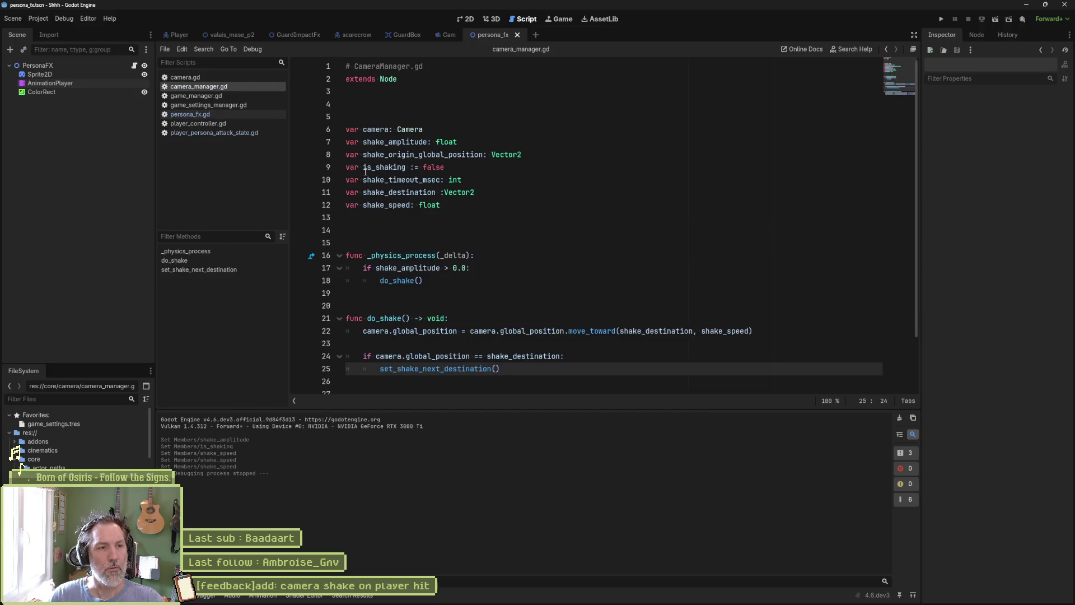
double_click(398, 142)
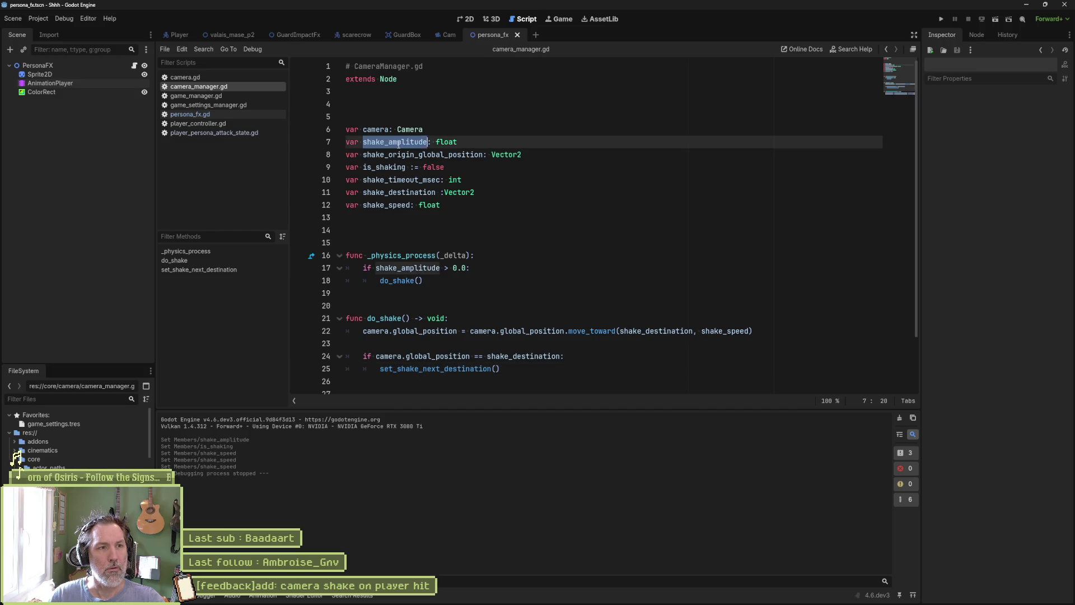
scroll(479, 269, "down", 2)
- Add print_debug(self, " shaking ", shake_amplitude) at the start of do_shake, save, and run the game
left_click(464, 255)
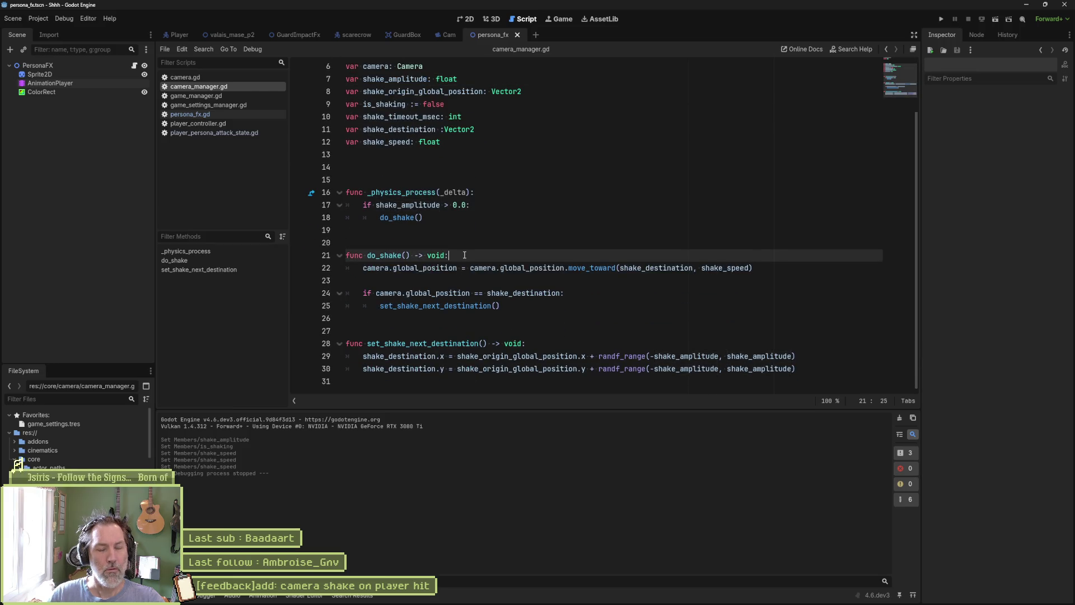
key("Return")
type("print_Debug")
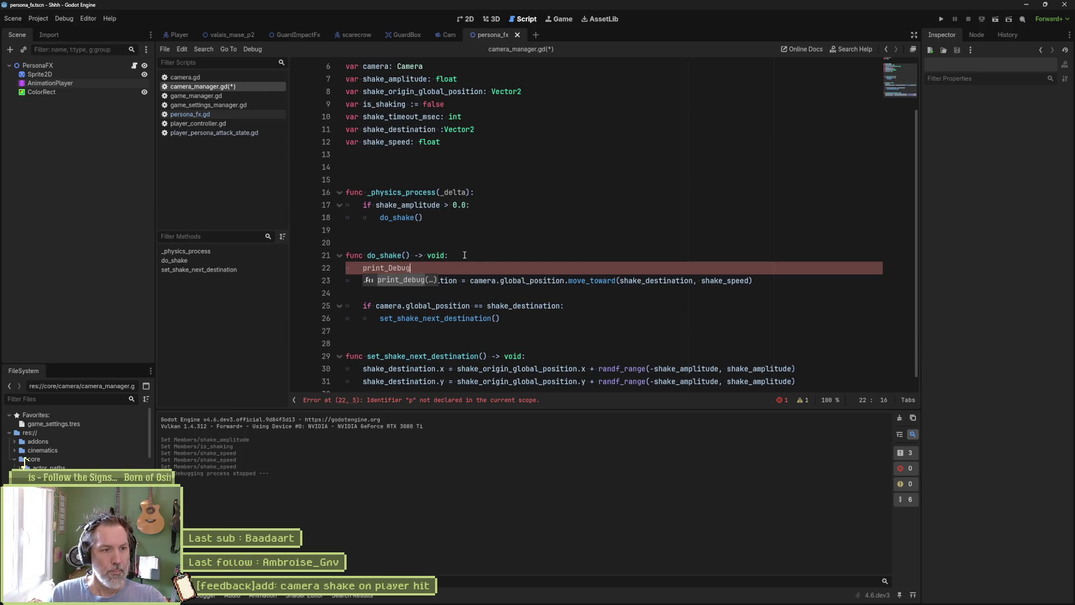
key("ctrl+BackSpace")
type("pr")
key("Return")
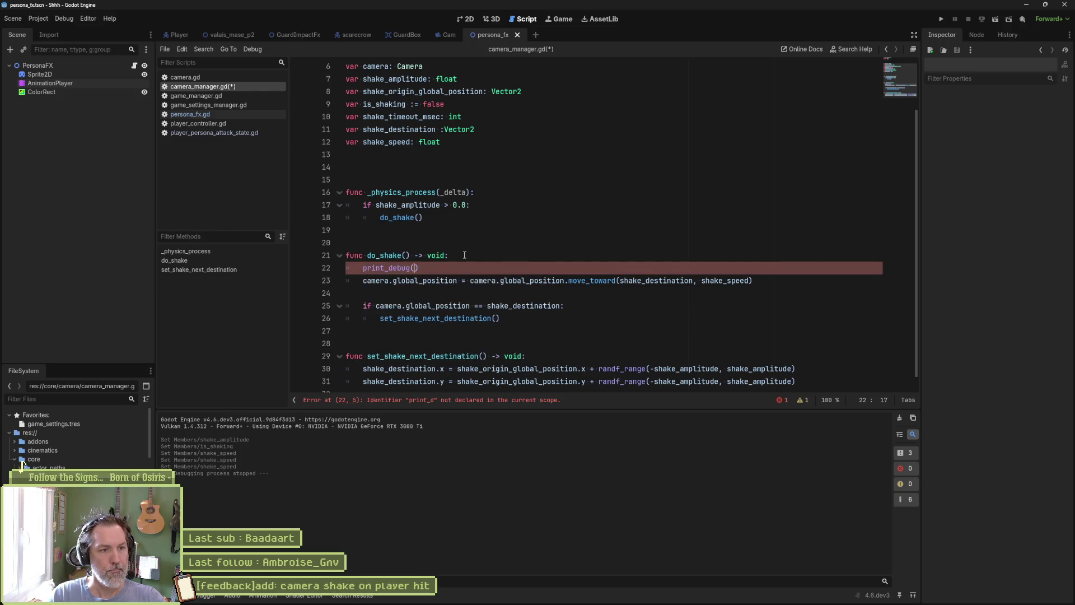
type("self ")
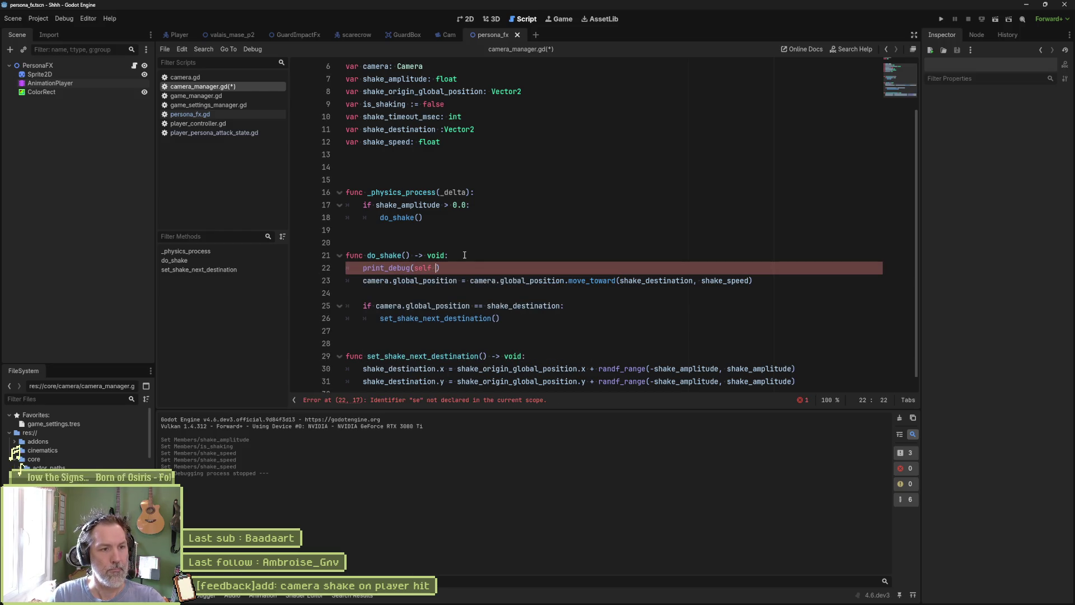
type("\" shaking")
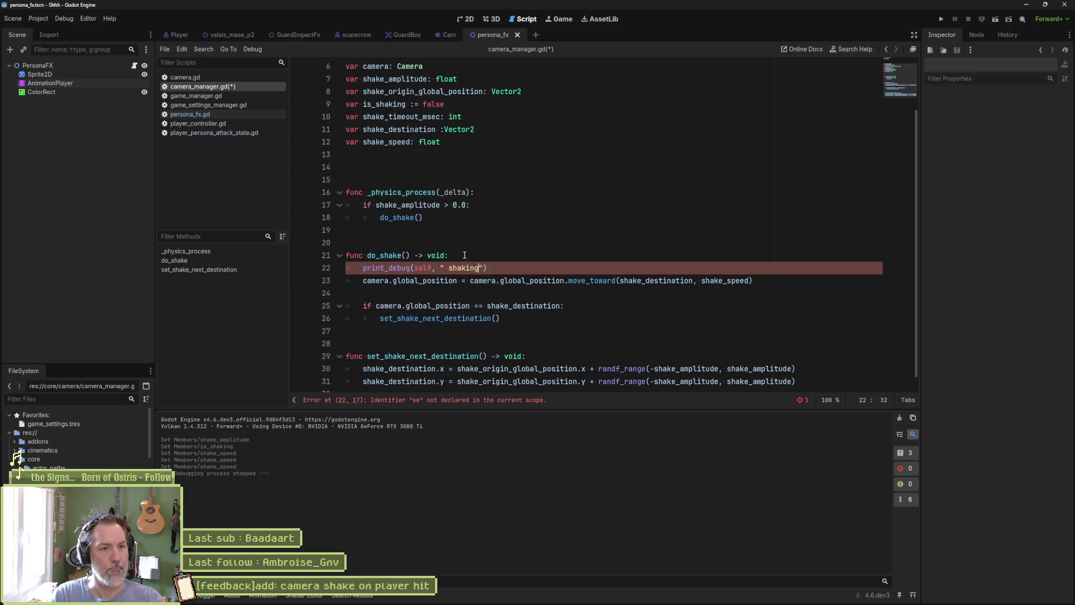
type(" \"")
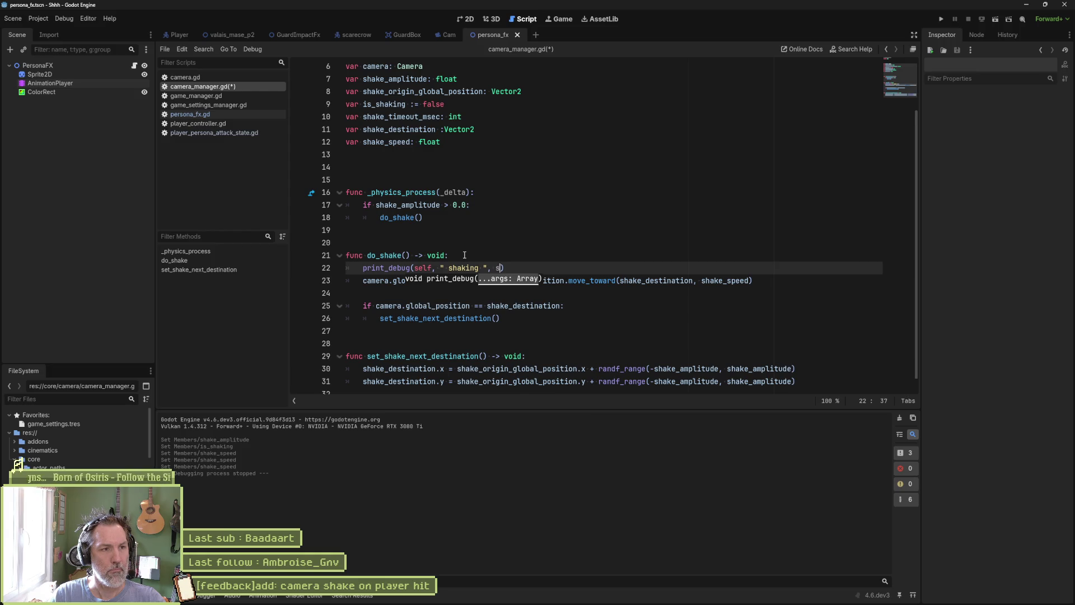
type("sham")
key("Return")
key("ctrl+s")
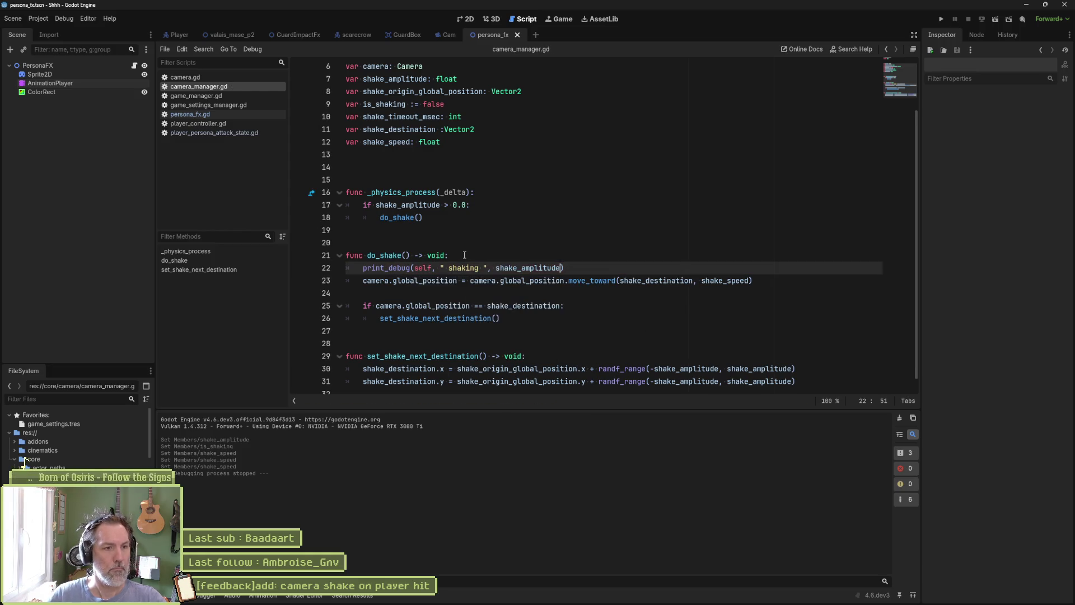
key("F5")
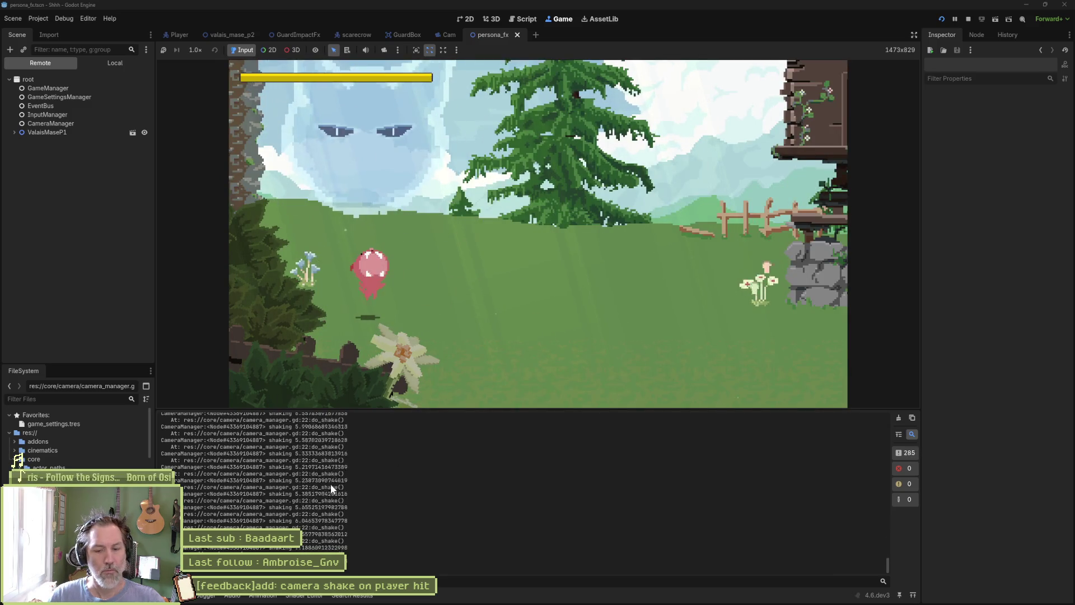
- Stop the test run and move the print_debug line, indented, inside the destination-reached if block
key("F8")
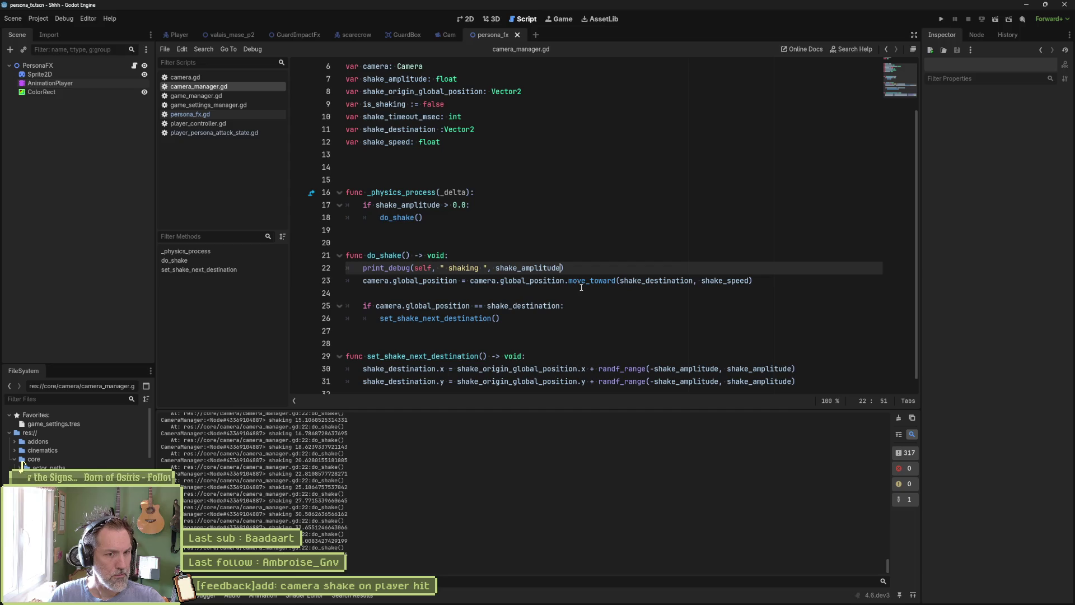
double_click(634, 282)
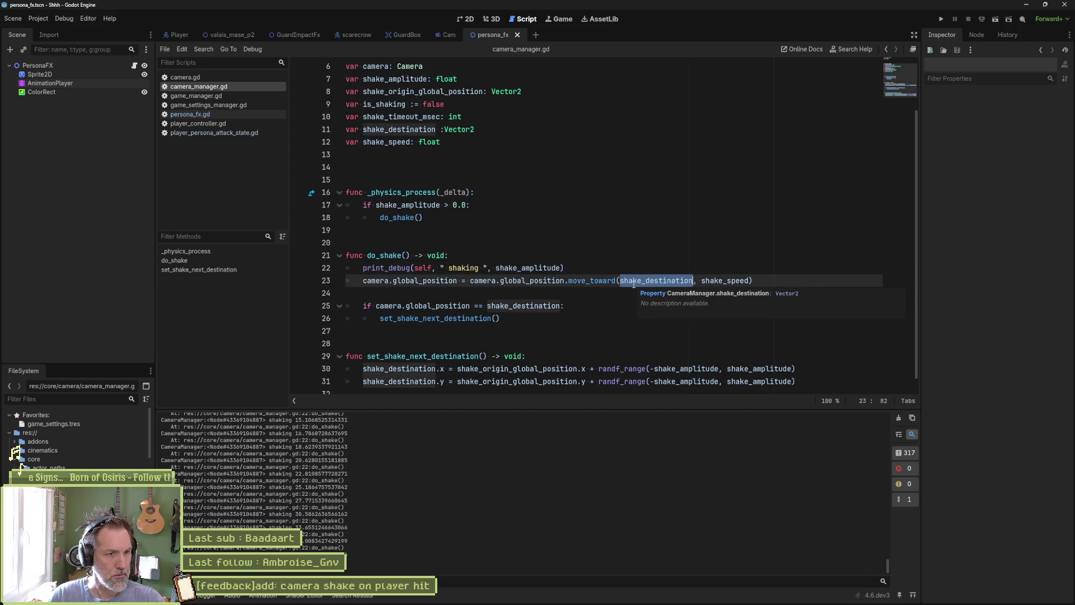
scroll(634, 281, "down", 1)
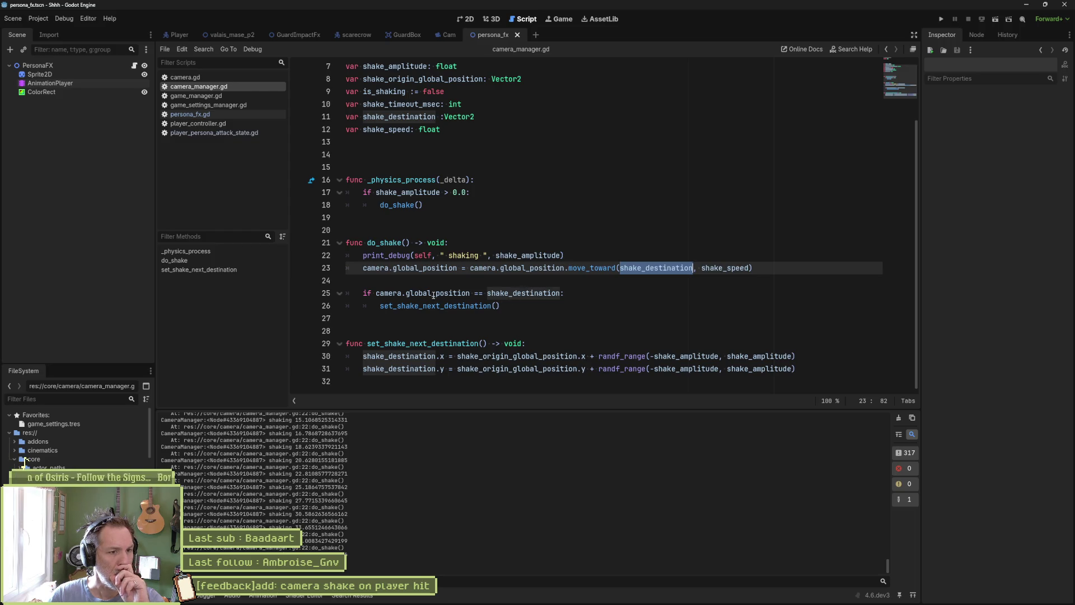
left_click_drag(374, 293, 560, 293)
left_click(583, 294)
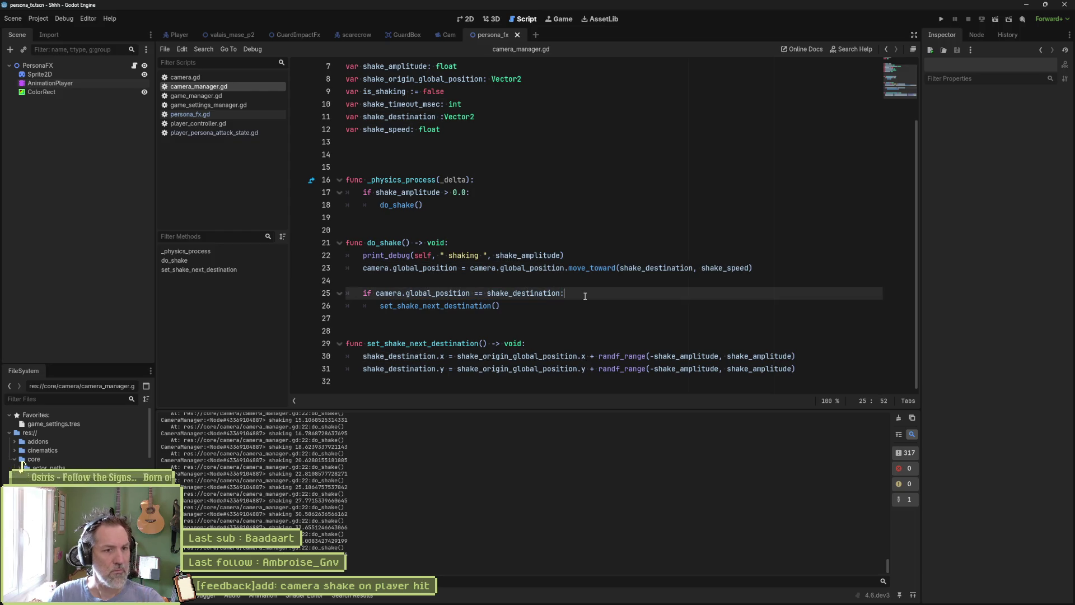
left_click(589, 255)
key("ctrl+x")
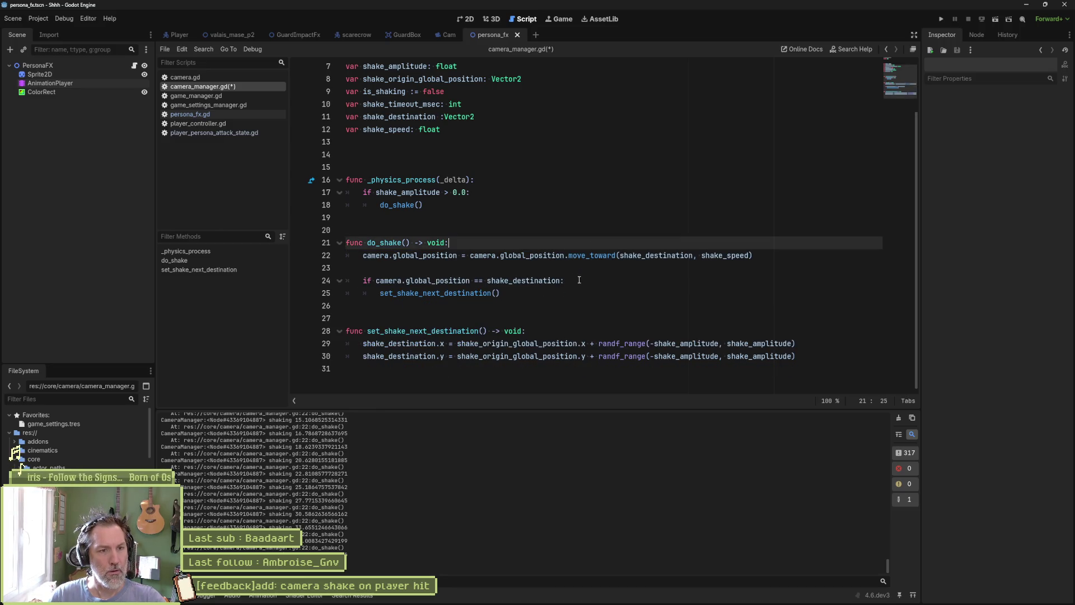
left_click(491, 293)
key("ctrl+v")
key("Tab")
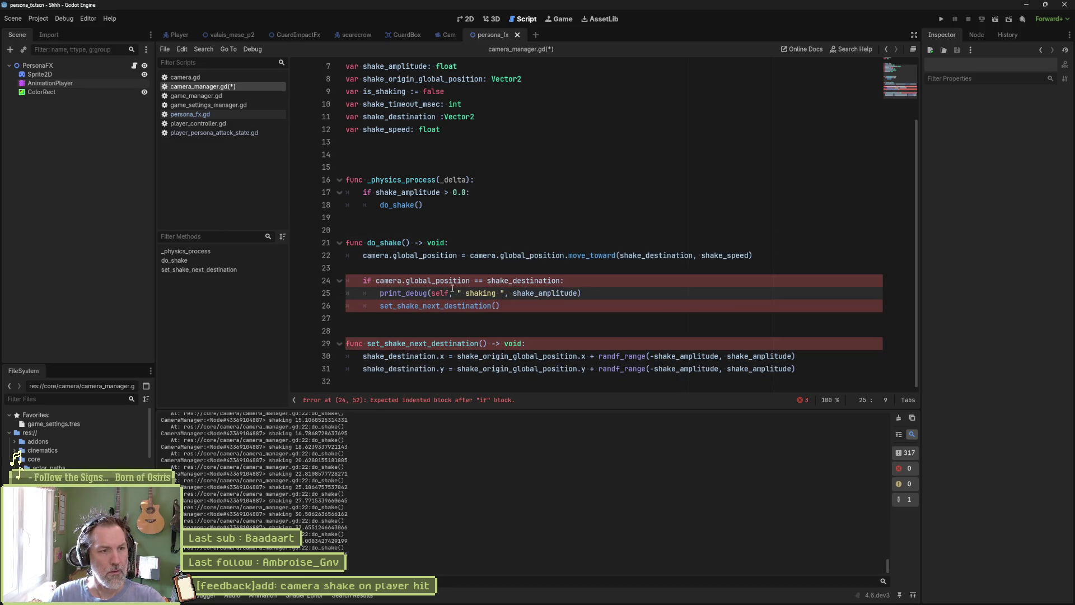
double_click(508, 282)
double_click(481, 293)
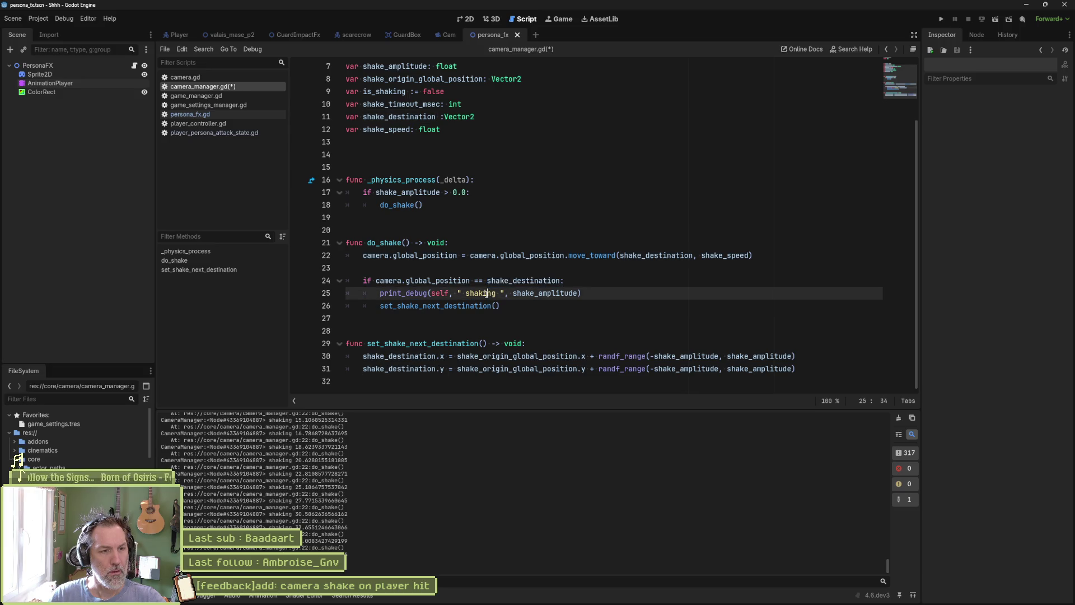
- Change the debug text to "at destination", then run and stop the game
type("at destination")
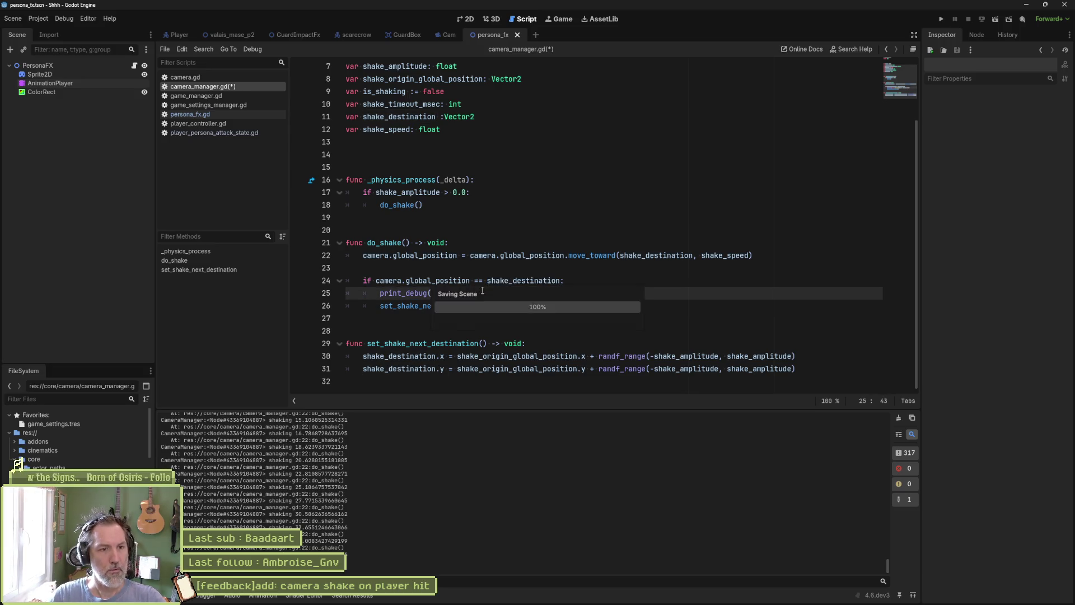
key("F5")
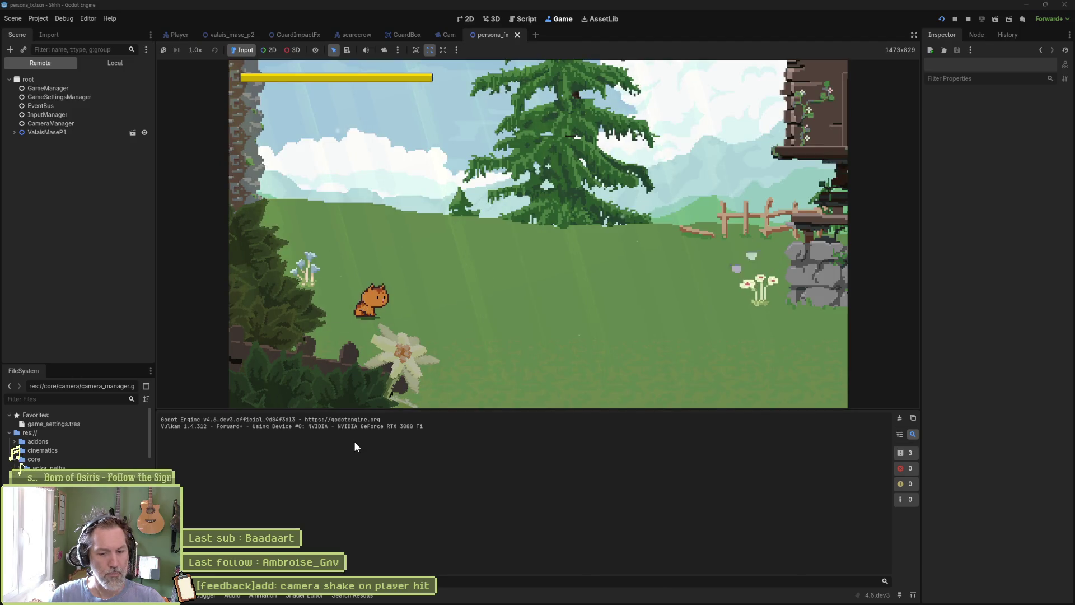
key("F8")
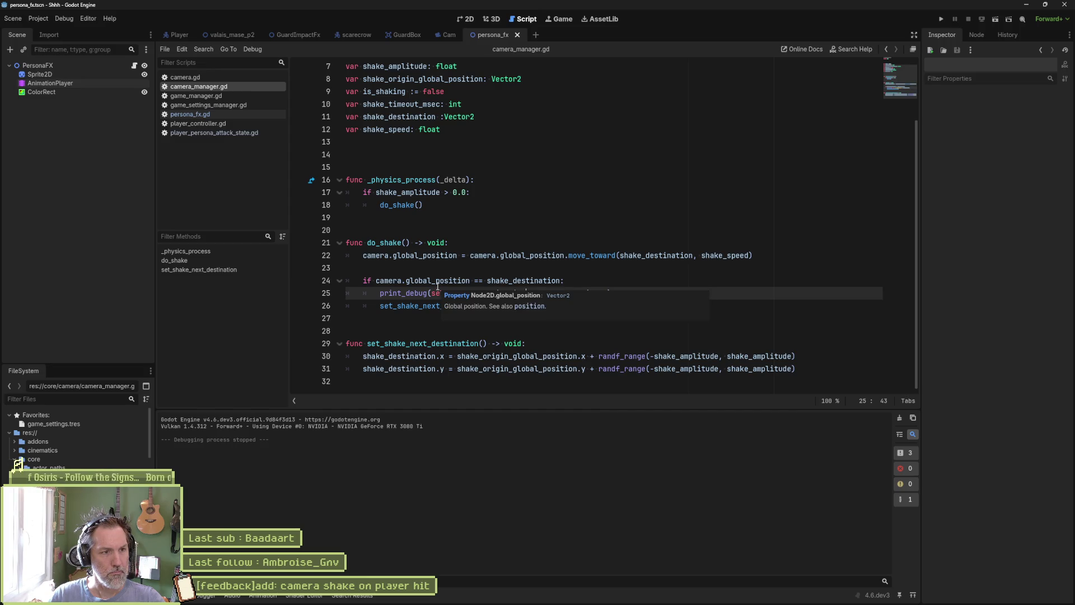
- Print shake_destination instead of shake_amplitude, move the print to the top of do_shake, save, and test-run
left_click_drag(362, 256, 445, 255)
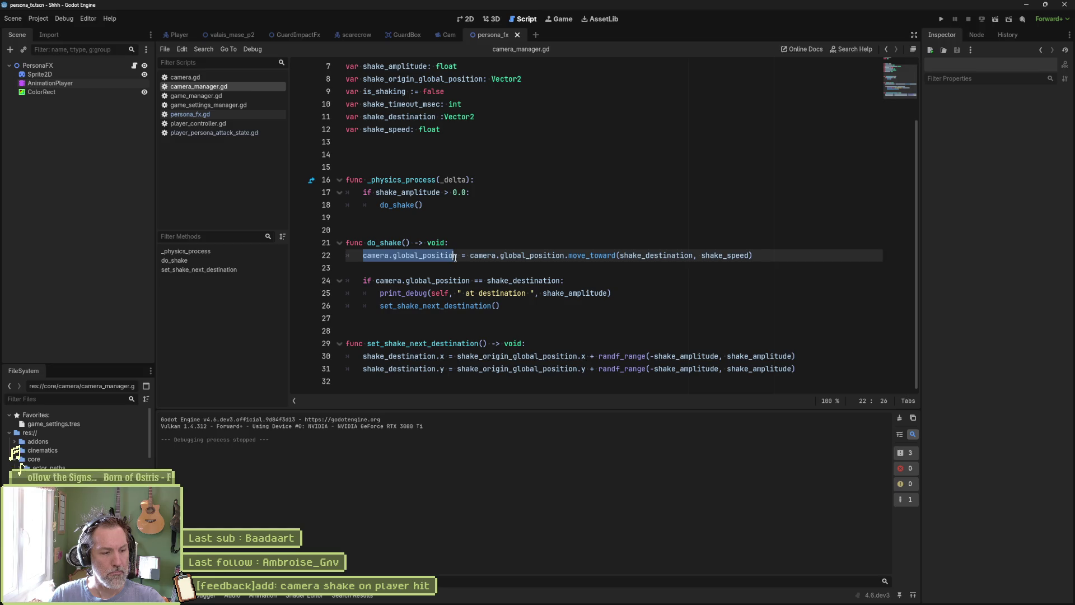
left_click_drag(455, 258, 701, 259)
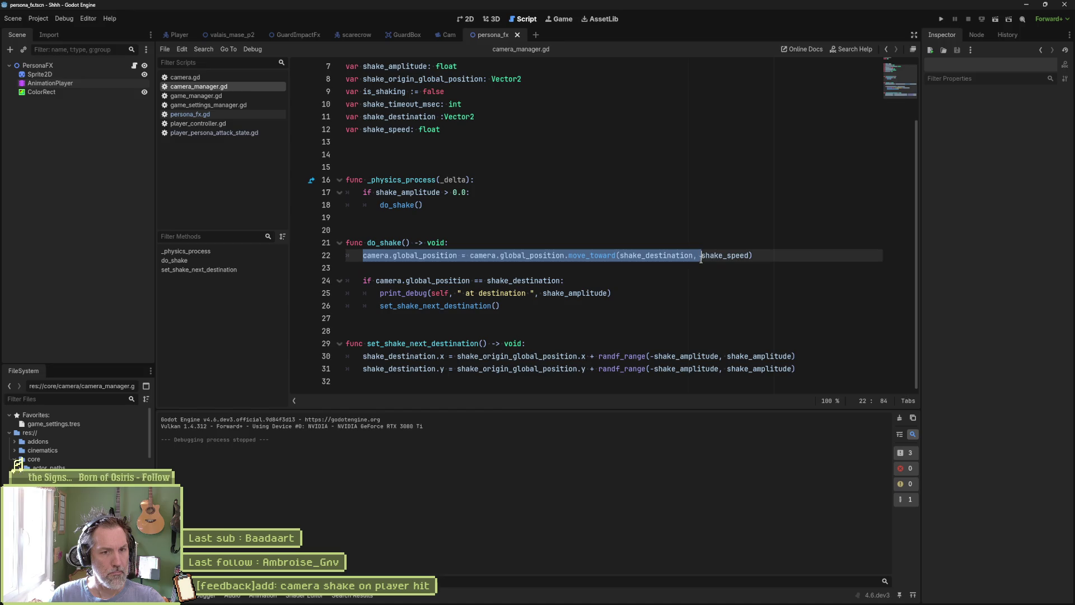
double_click(669, 257)
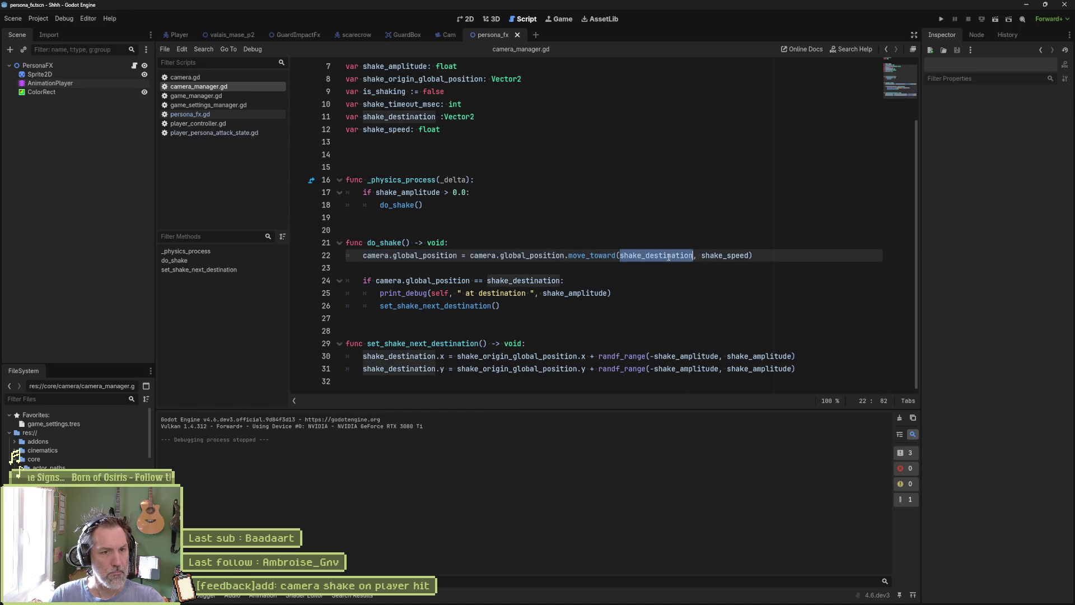
double_click(586, 293)
key("ctrl+v")
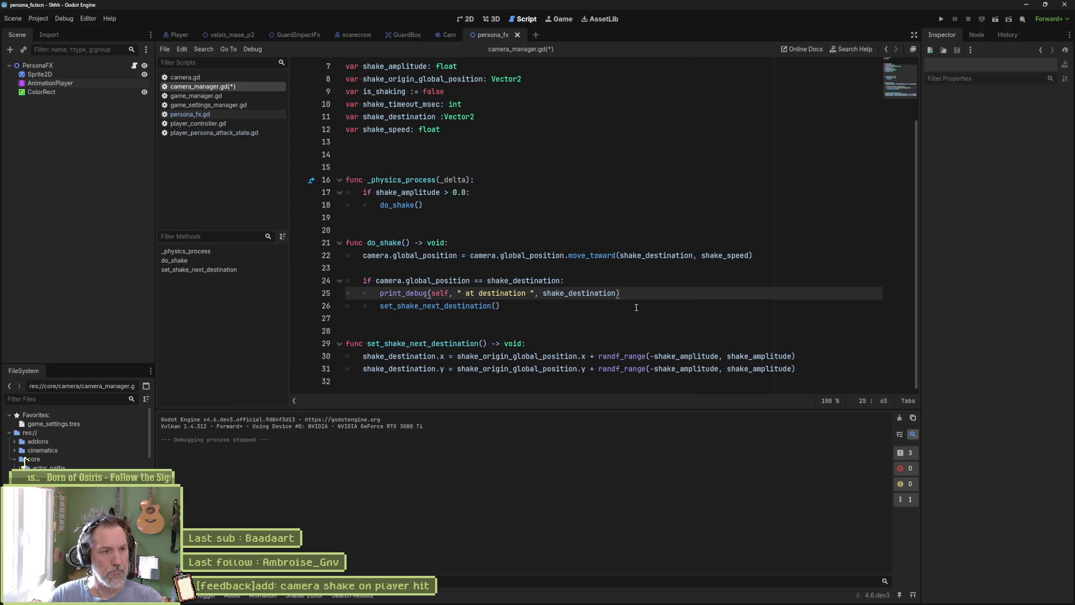
key("alt+Up")
key("alt+Up")
key("alt+Up")
key("ctrl+s")
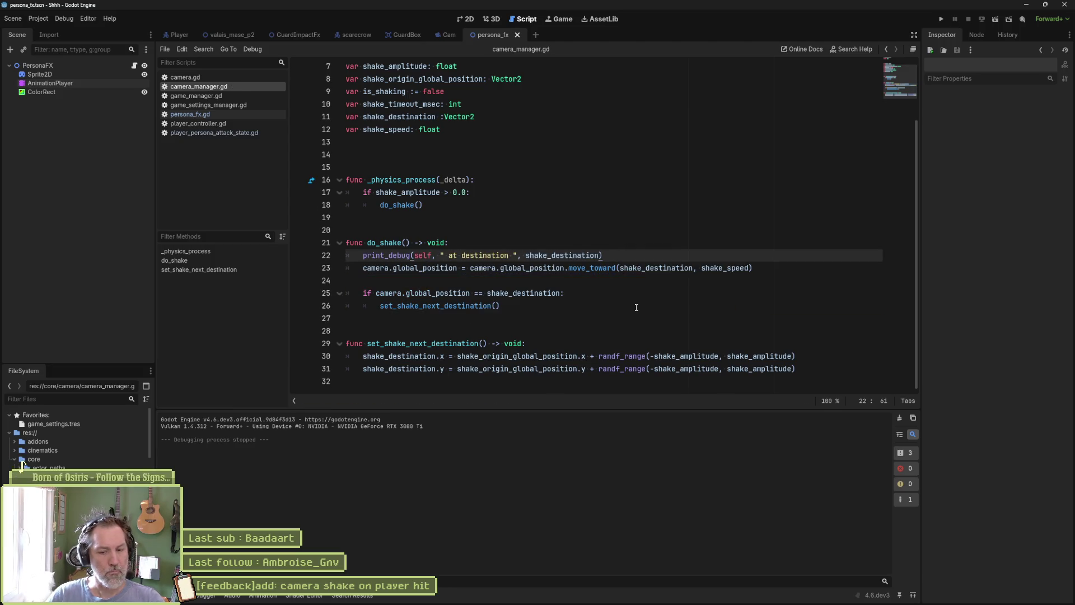
key("F6")
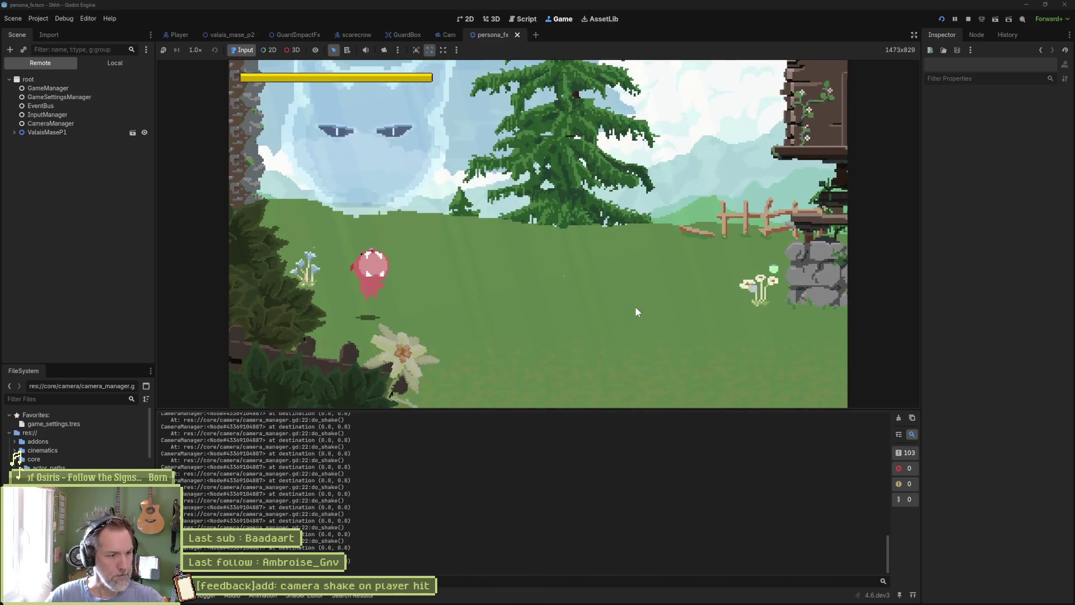
key("F8")
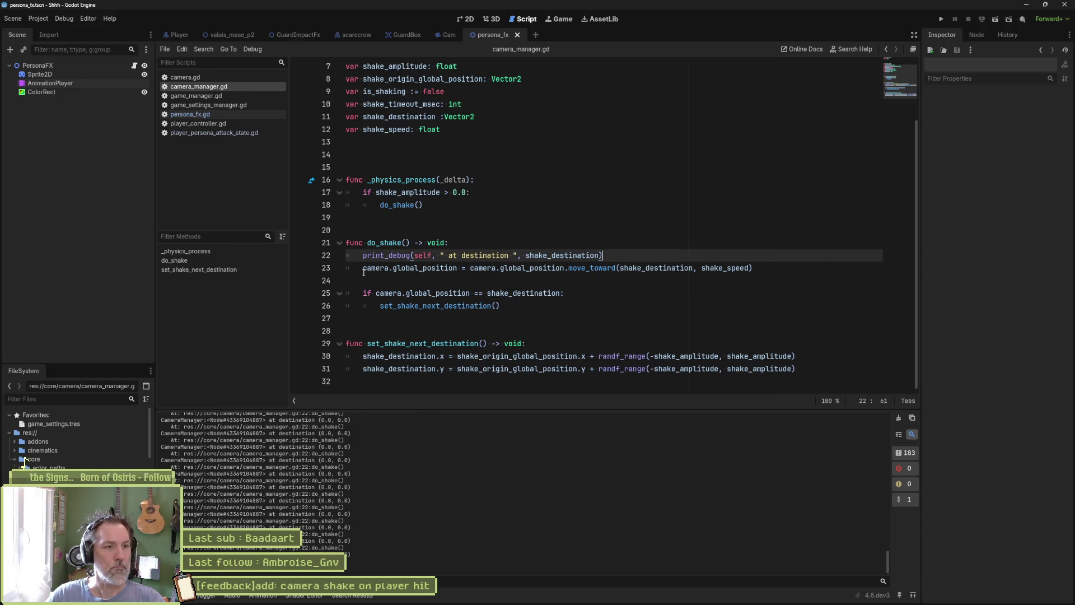
- Append a " camera.global_position: " label and camera.global_position to the do_shake print_debug call
left_click_drag(363, 269, 458, 270)
left_click(599, 255)
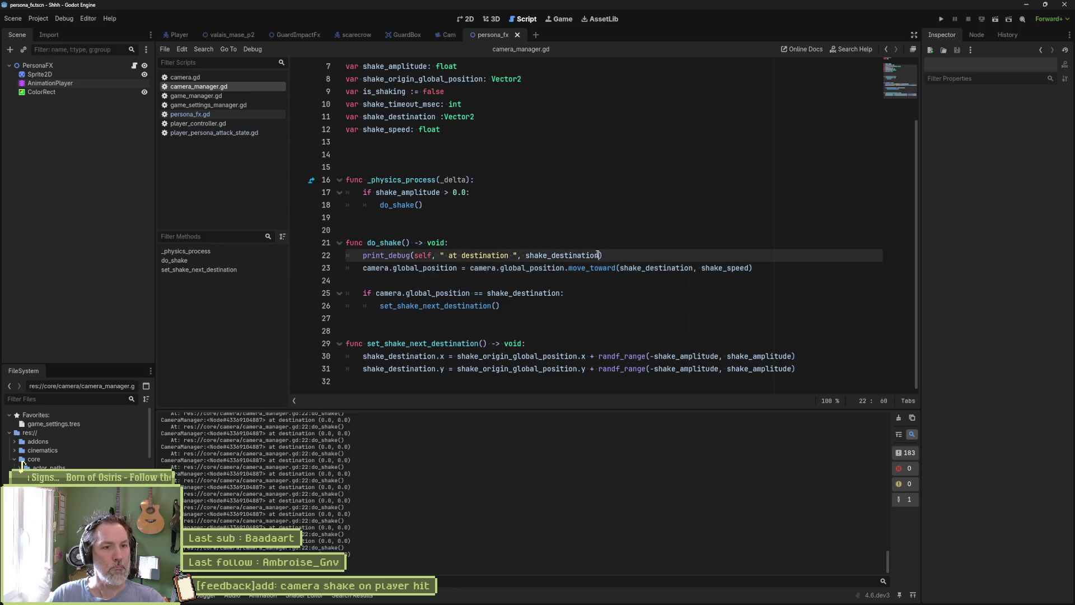
type(", 2")
key("BackSpace")
key("BackSpace")
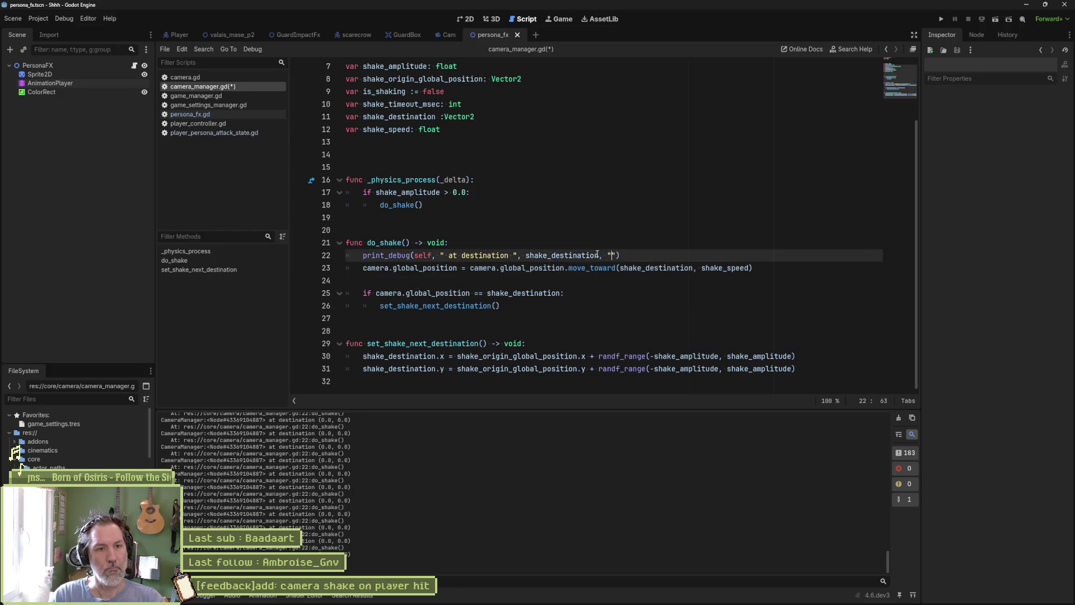
type("\"")
key("ctrl+v")
type(": ")
type(" camera.global_position")
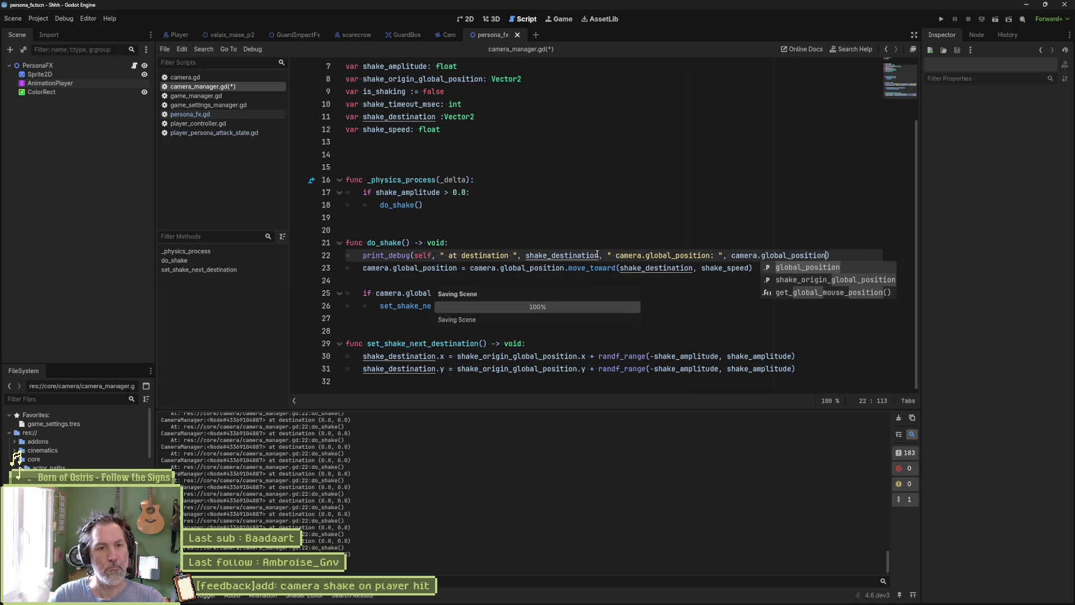
- Run and stop the game, then read the logged destination (0.0, 0.0) and camera position (201.9039, 371.7188)
key("F5")
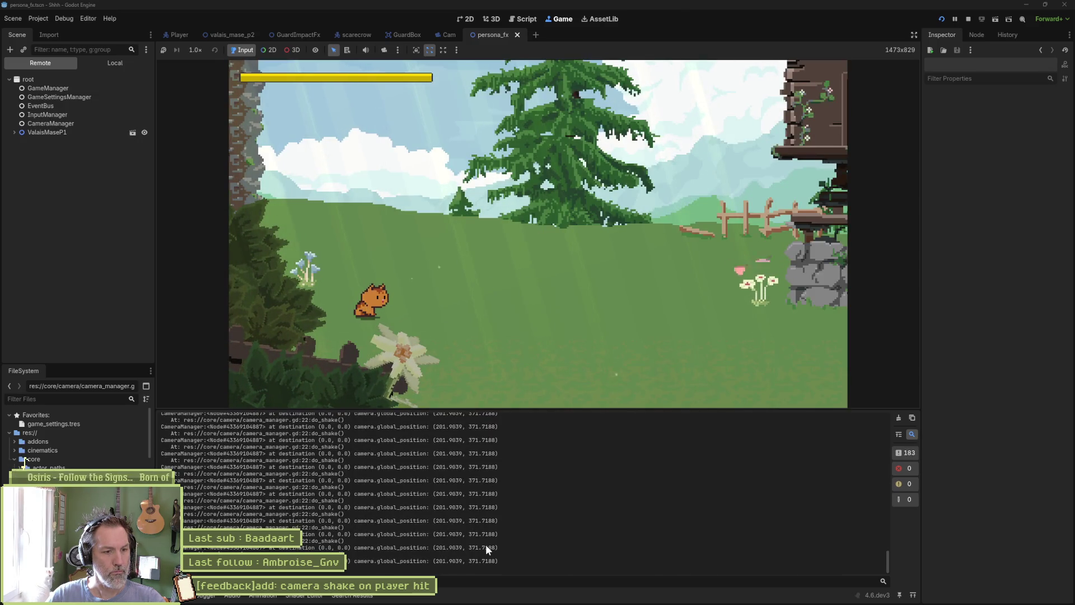
key("F8")
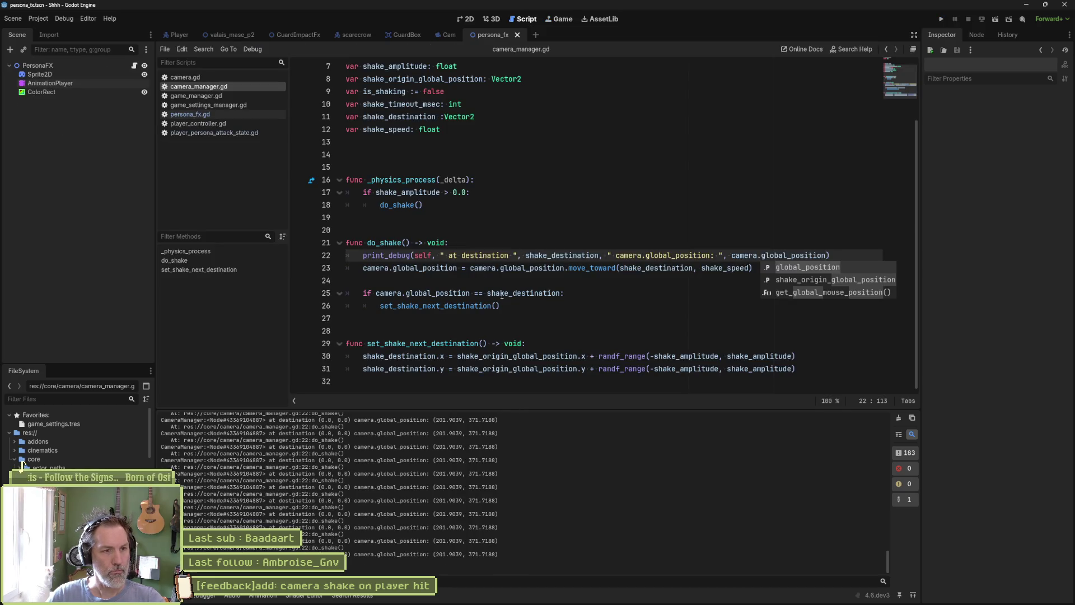
left_click(502, 295)
left_click(488, 309)
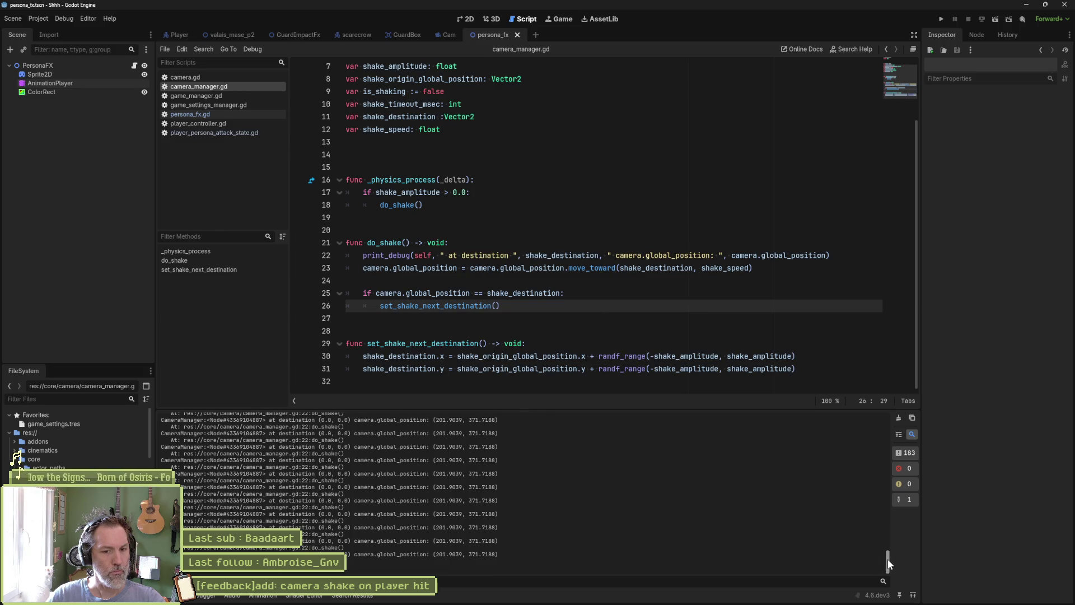
left_click_drag(888, 559, 812, 428)
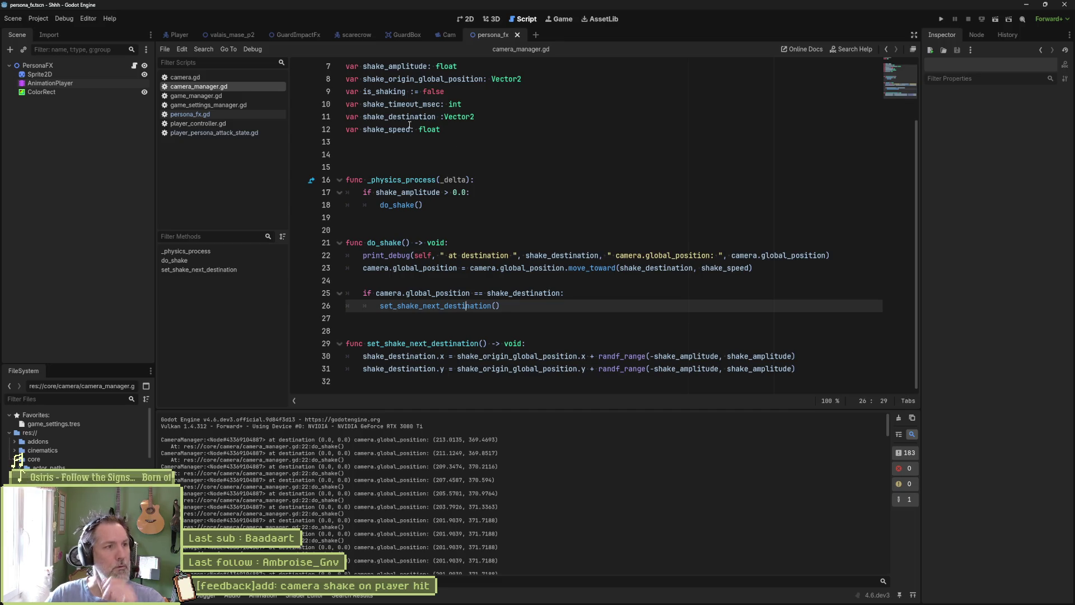
- Skim and close game_settings_manager.gd and game_manager.gd in the script list
left_click(223, 106)
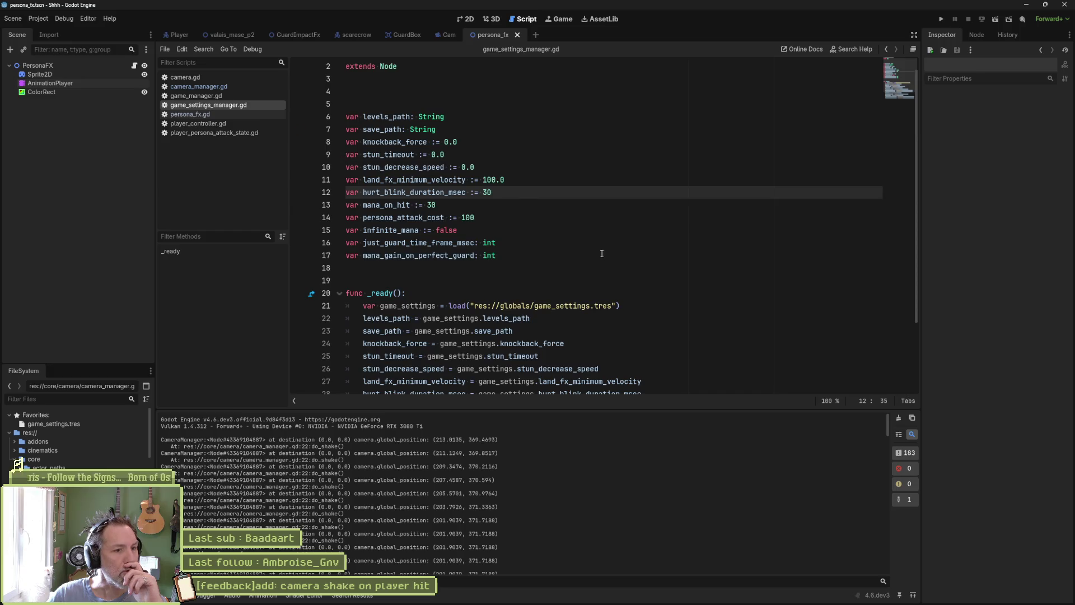
scroll(560, 224, "down", 3)
middle_click(252, 105)
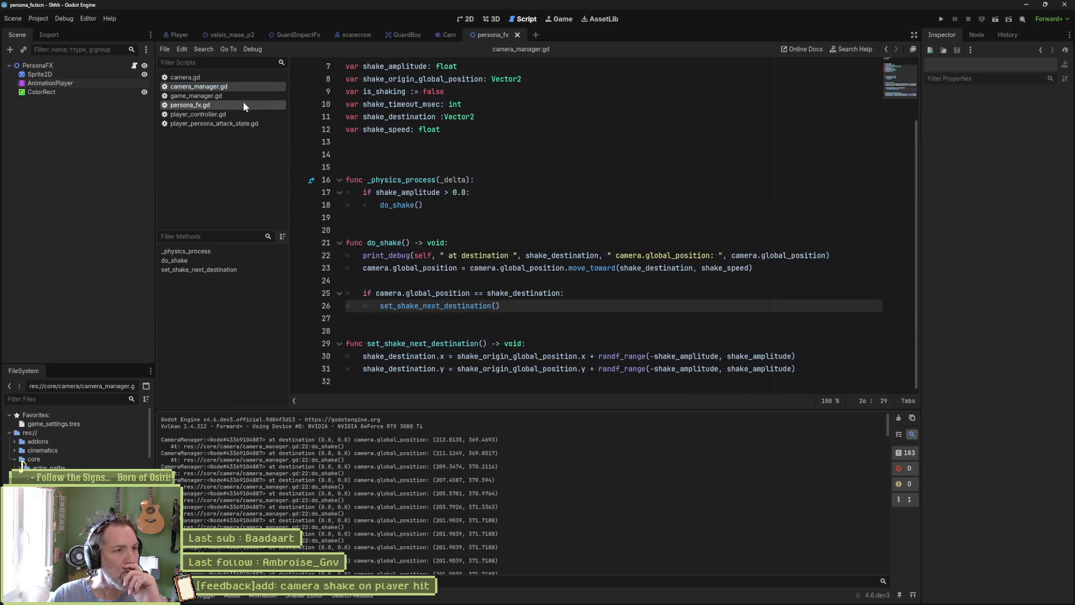
left_click(213, 97)
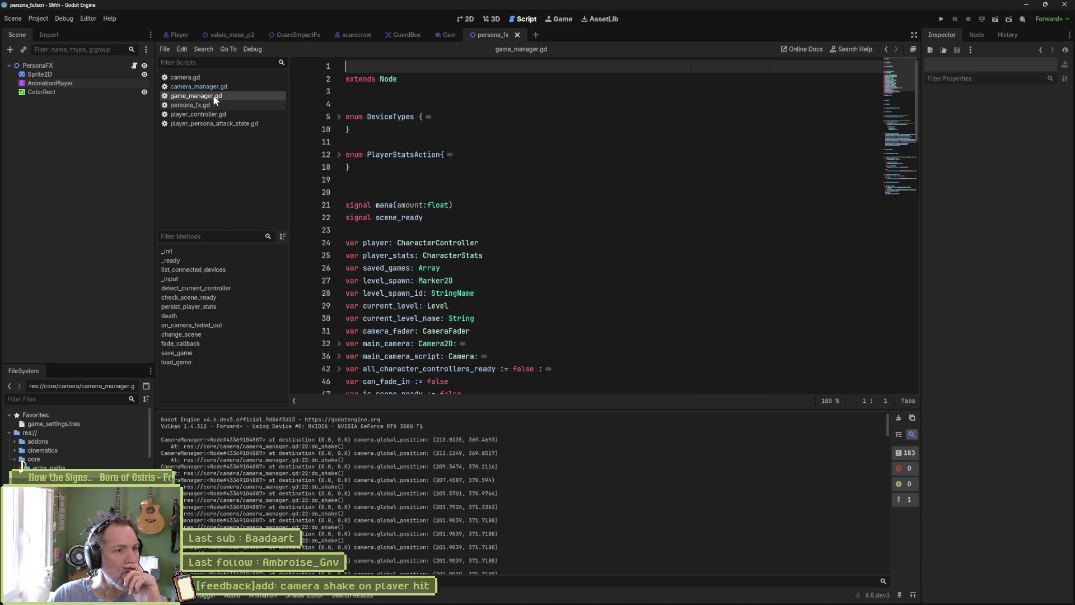
scroll(527, 189, "down", 1)
scroll(526, 189, "down", 6)
scroll(538, 196, "up", 6)
scroll(555, 205, "down", 10)
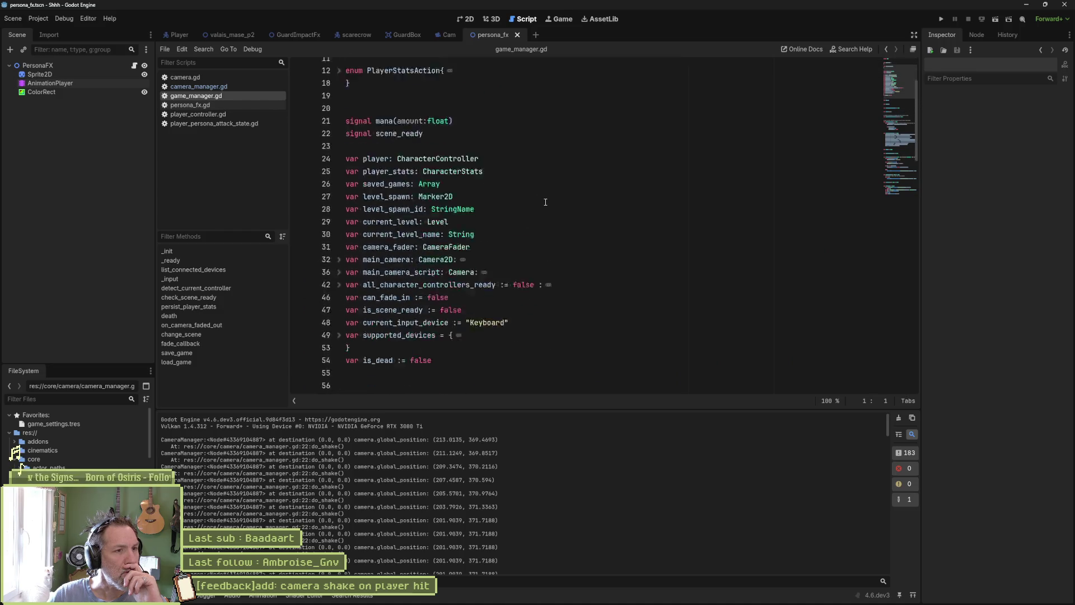
scroll(568, 211, "down", 6)
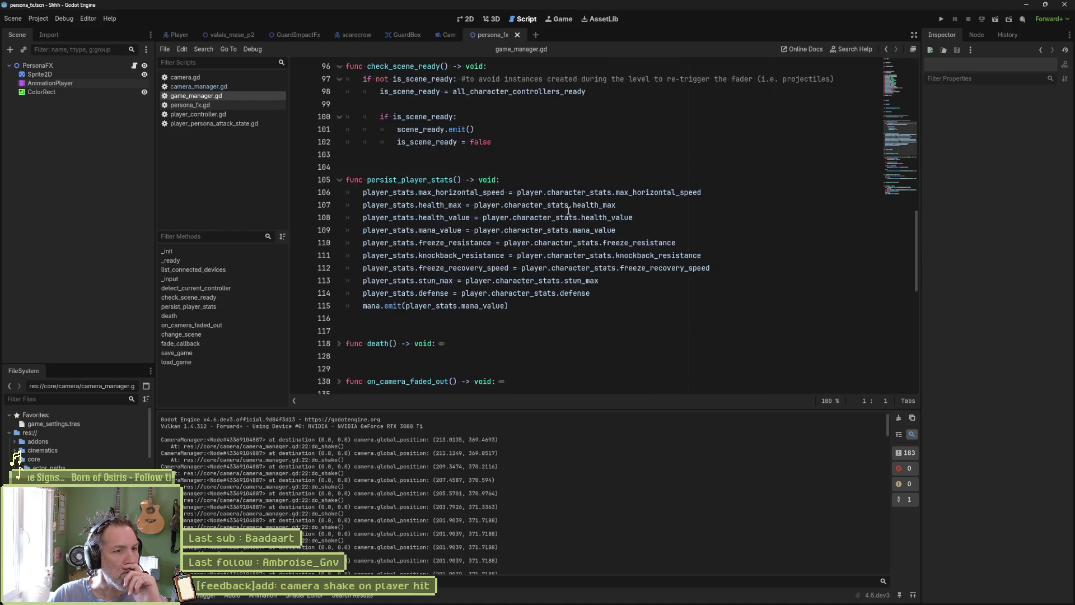
middle_click(212, 96)
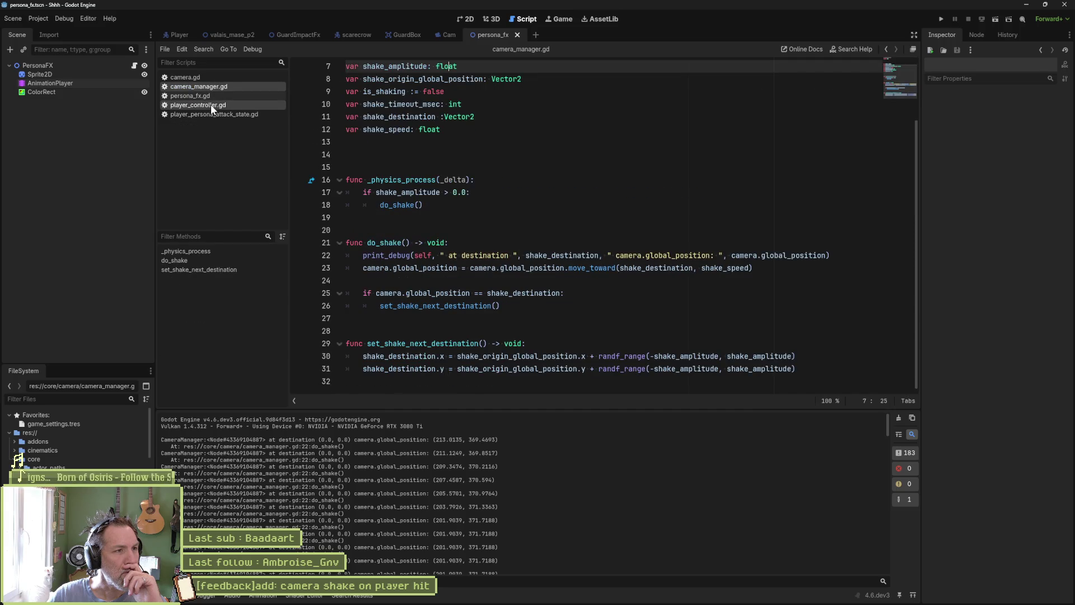
- Close player_controller.gd, glance at player_persona_attack_state.gd and persona_fx.gd, then return to camera_manager.gd
middle_click(210, 104)
left_click(211, 105)
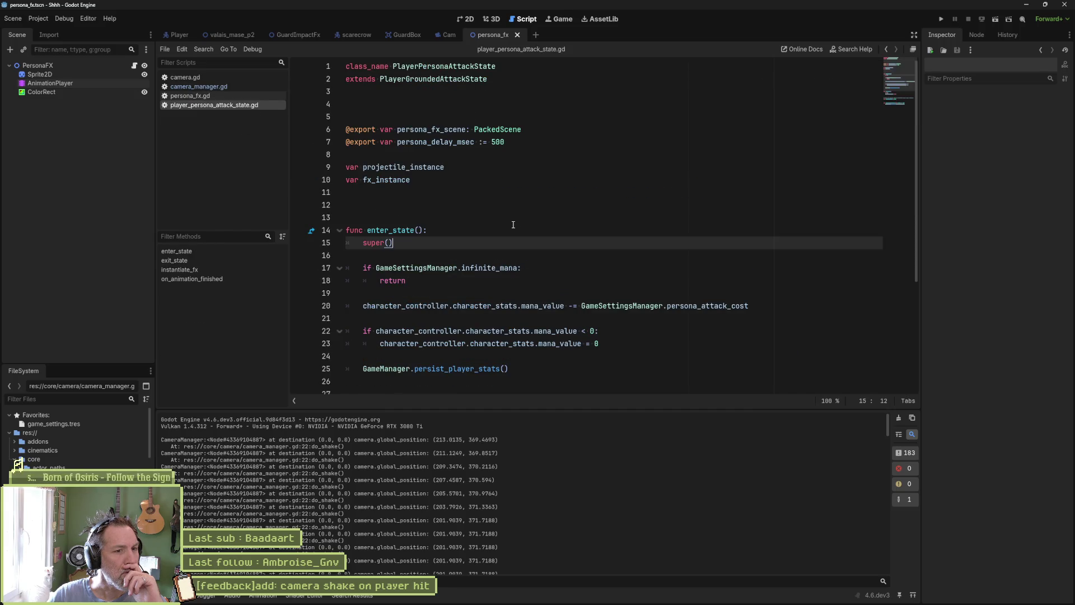
left_click(225, 96)
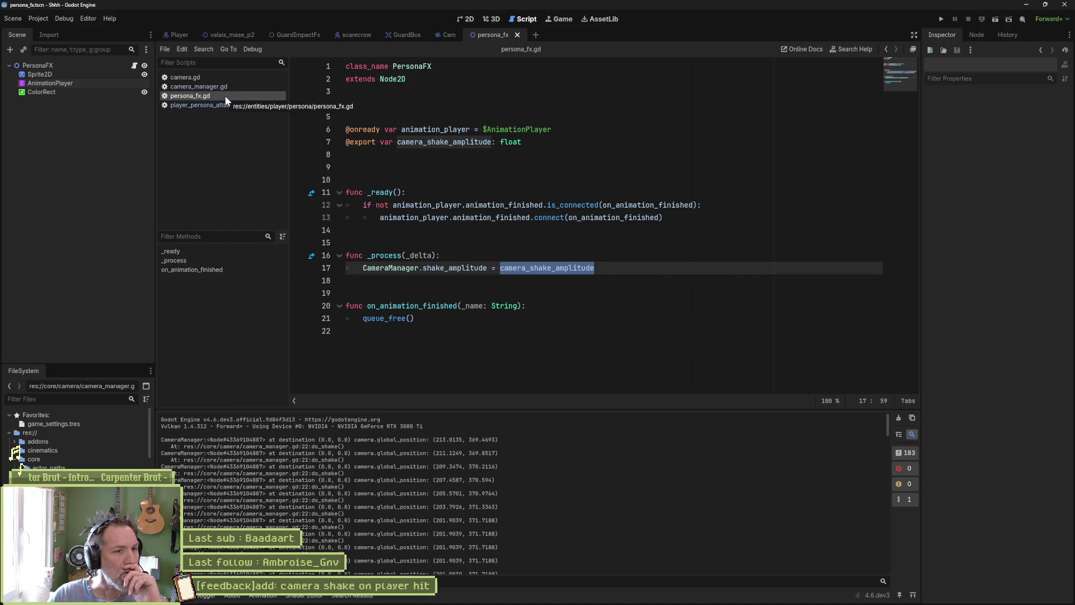
left_click(222, 88)
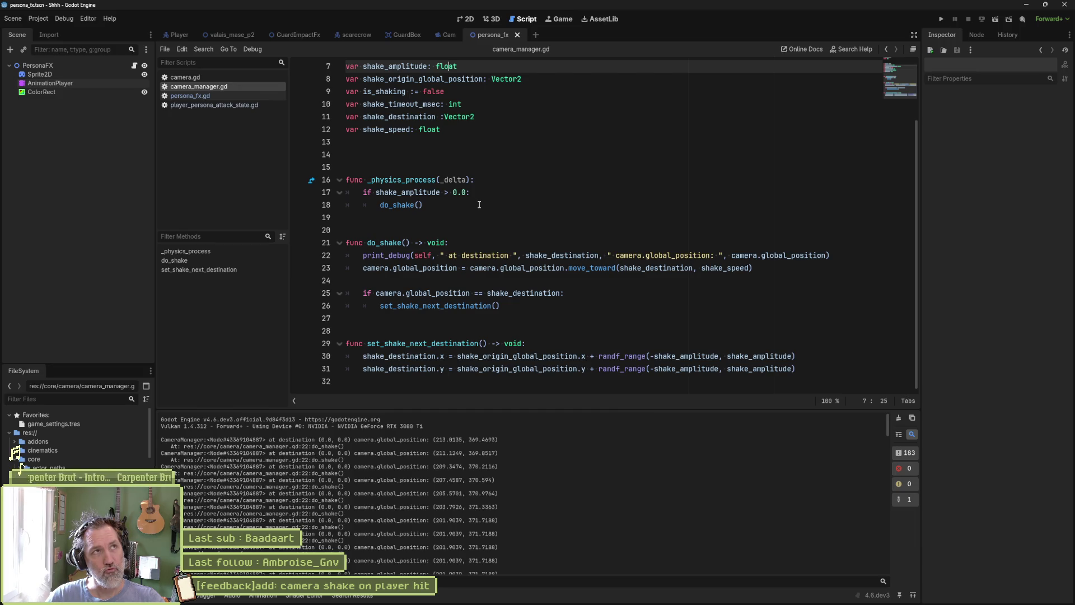
- Give shake_speed a default of 5.0, save camera_manager.gd, and do a quick test run
left_click(439, 130)
type("= 5.0")
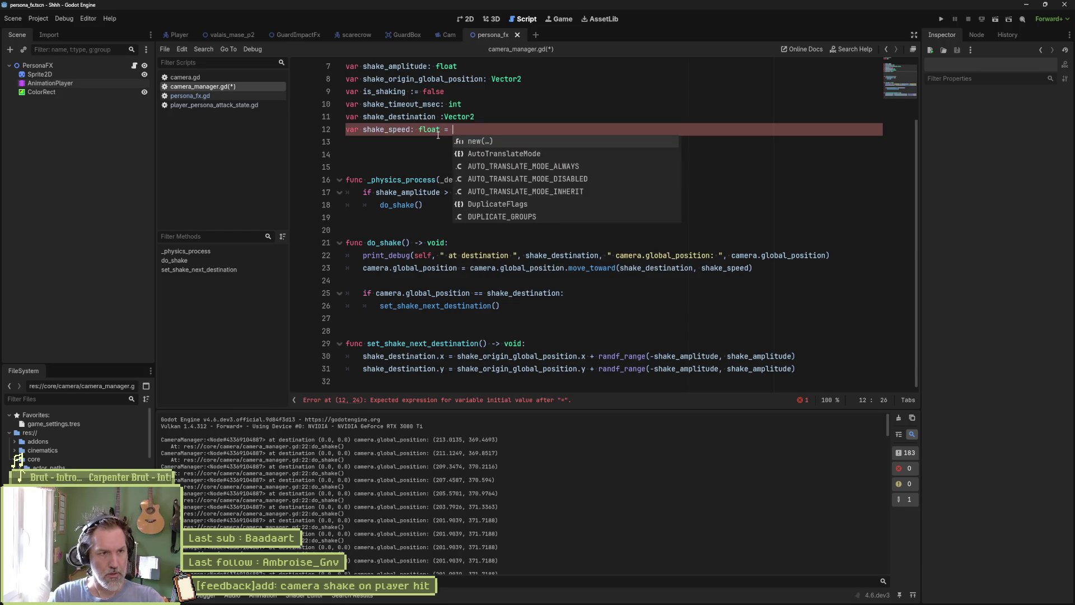
key("ctrl+s")
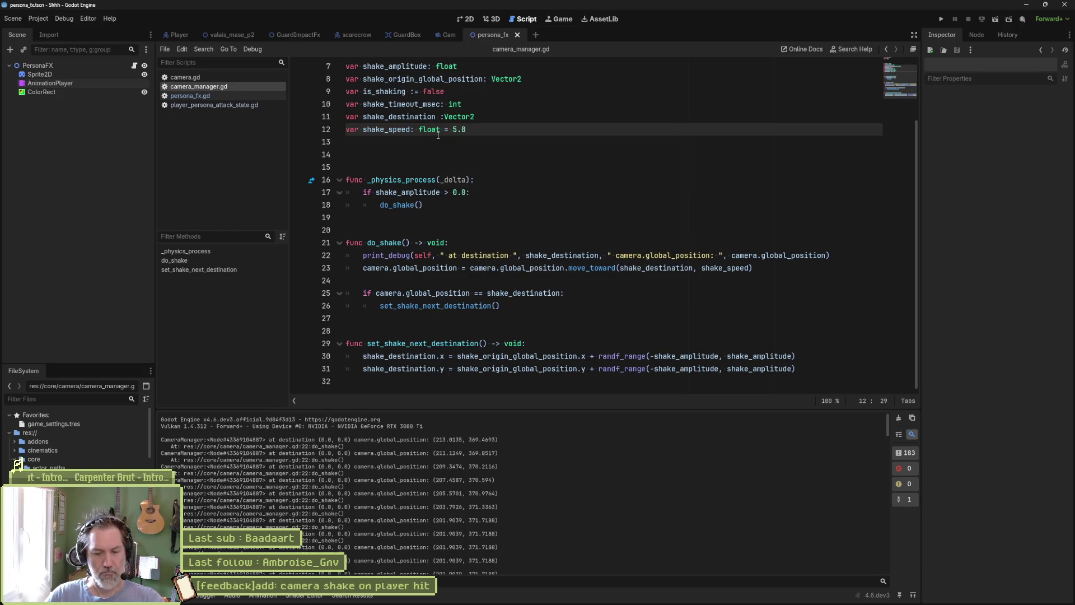
key("F5")
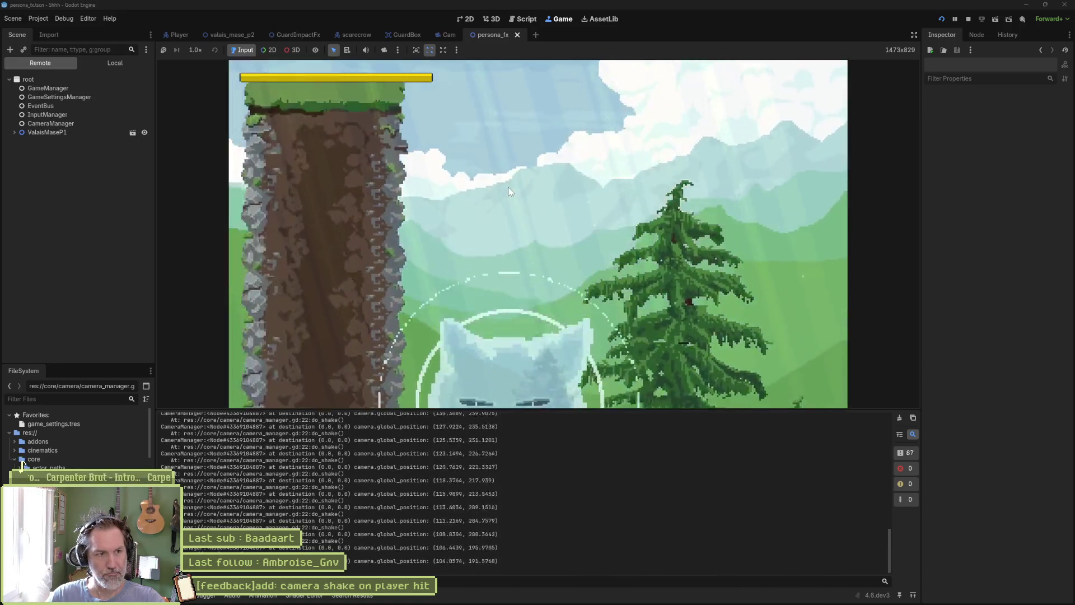
key("F8")
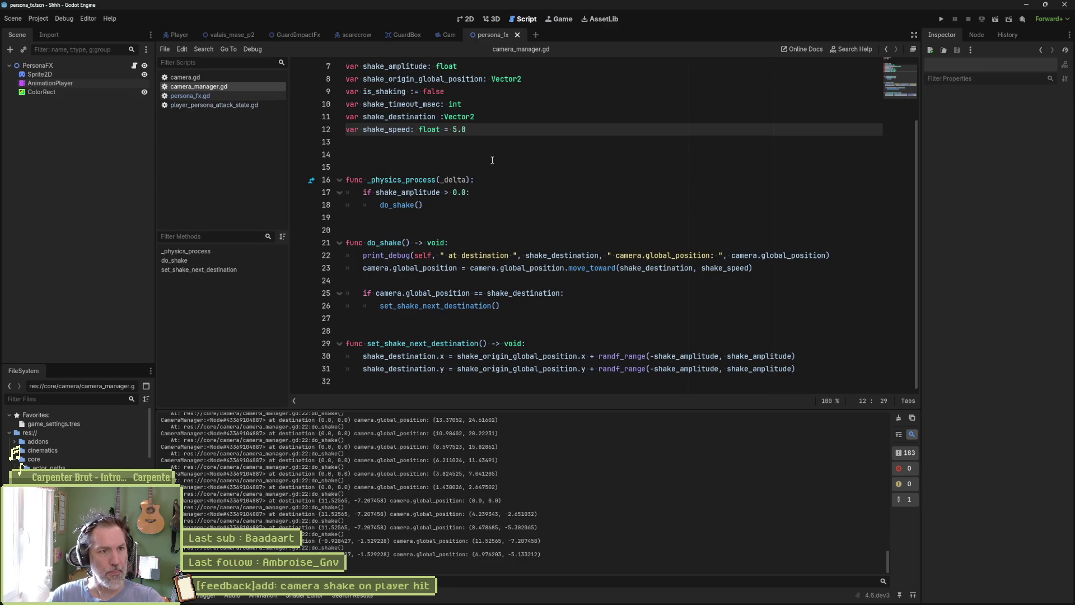
- Raise shake_speed to 50.0 and playtest by moving right and triggering the persona attack twice
left_click(458, 130)
type("0")
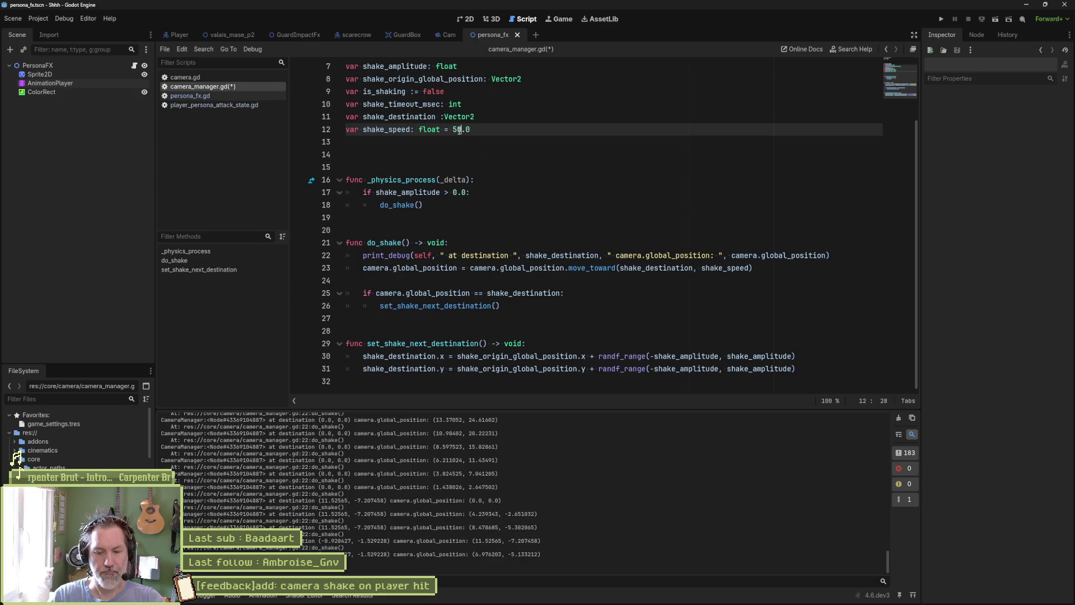
key("F5")
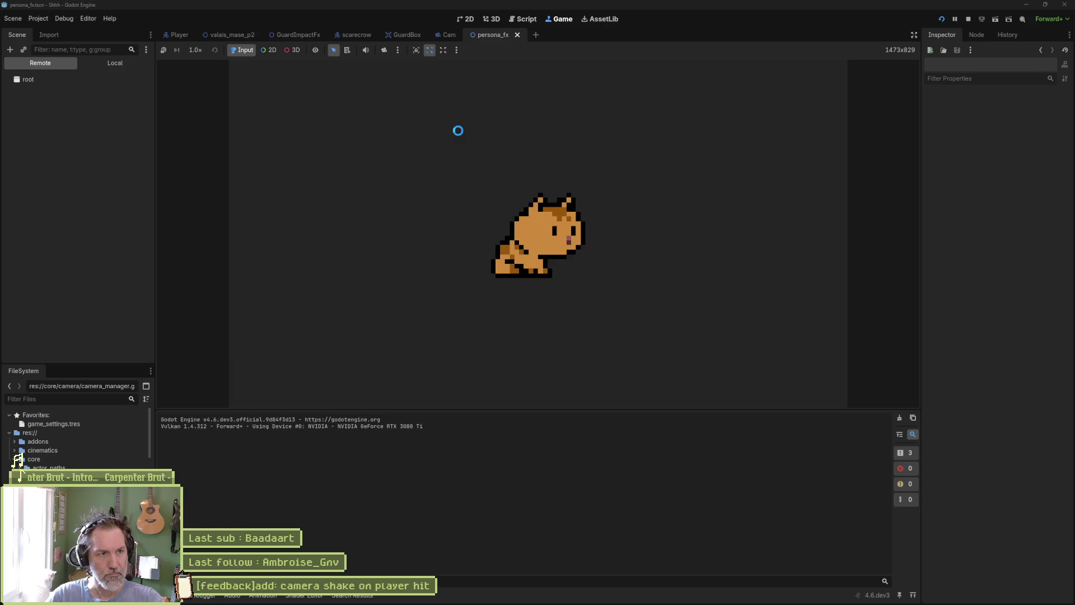
key("Right")
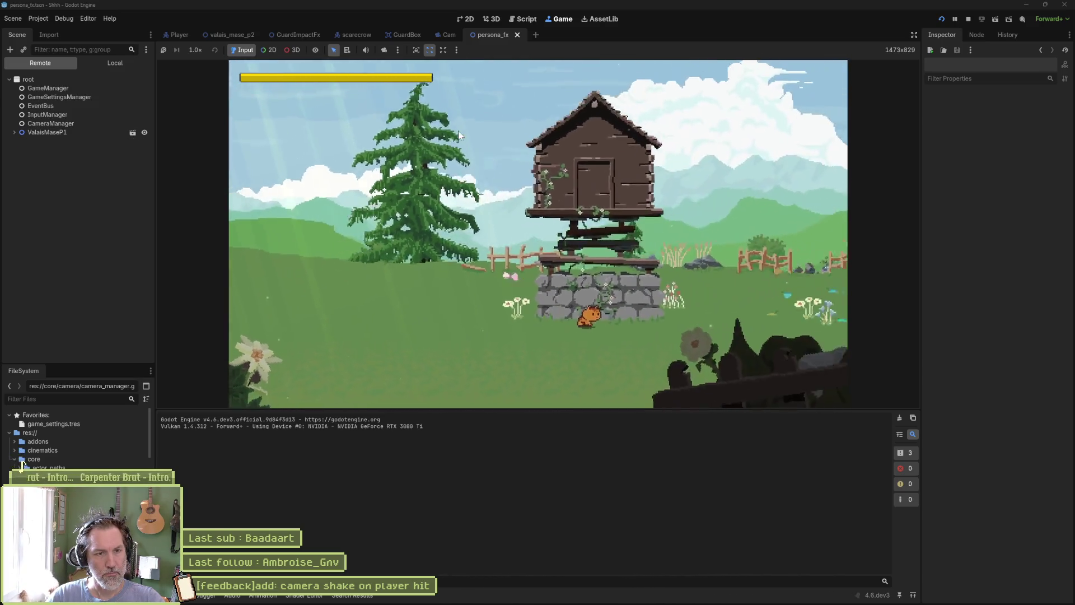
key("space")
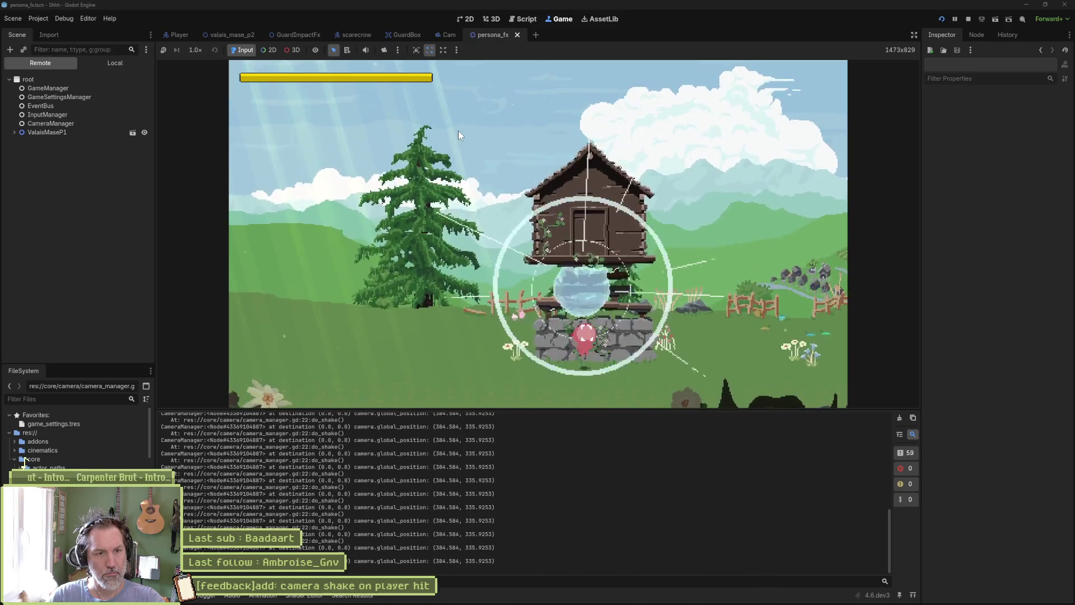
key("space")
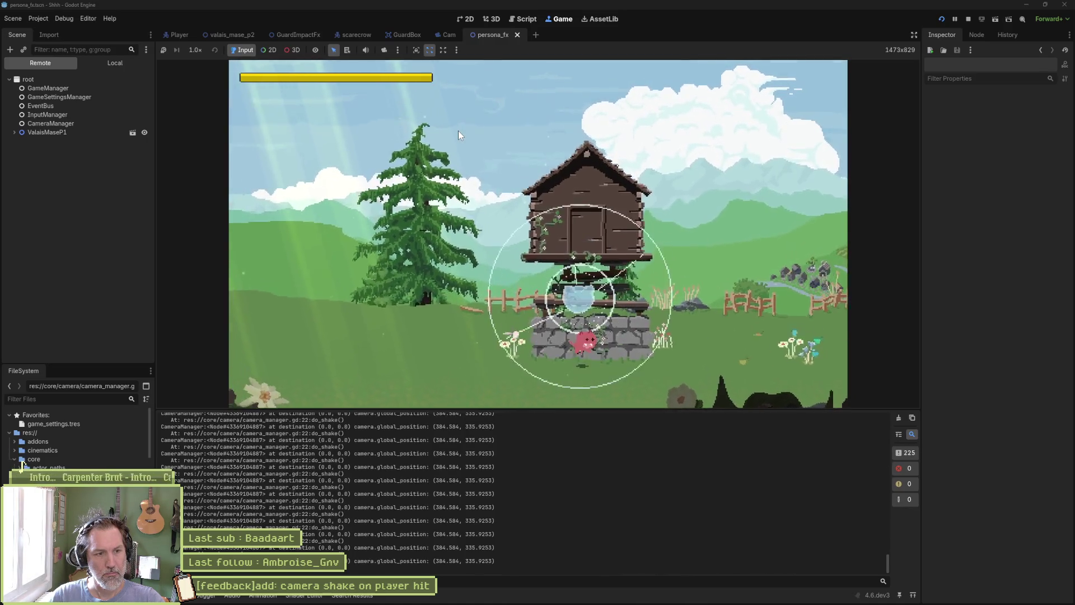
key("F8")
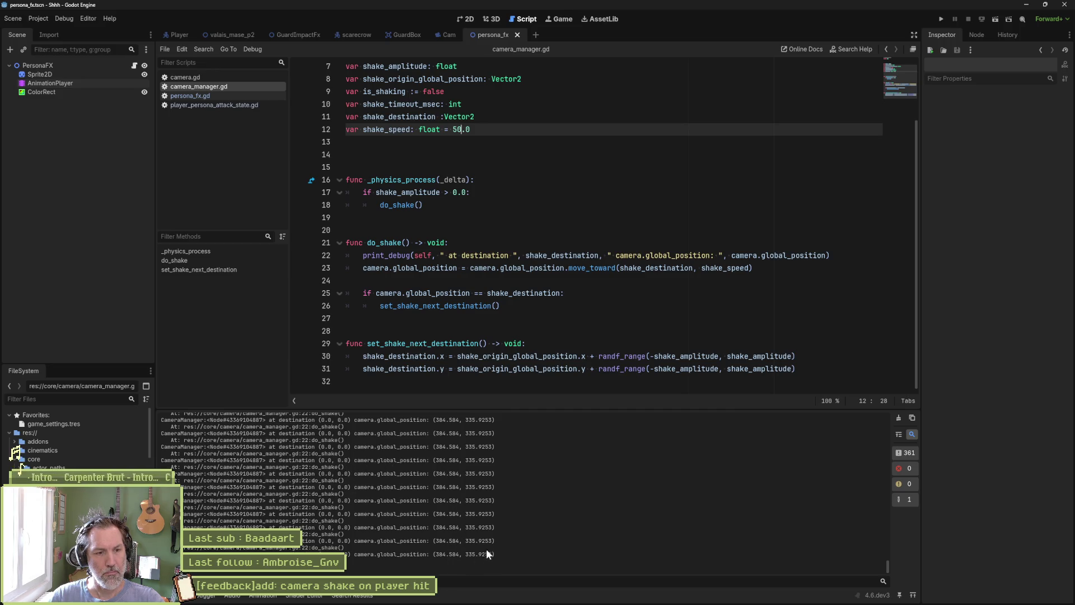
- Highlight every use of shake_destination and shake_origin_global_position, then bring up Fork to review changes
left_click_drag(885, 570, 898, 414)
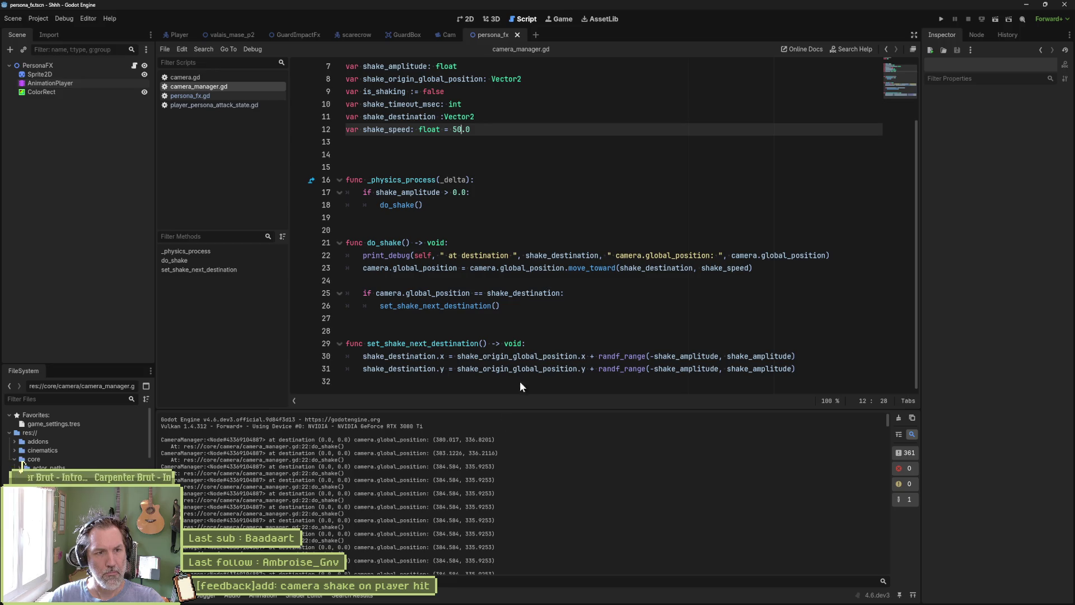
double_click(558, 256)
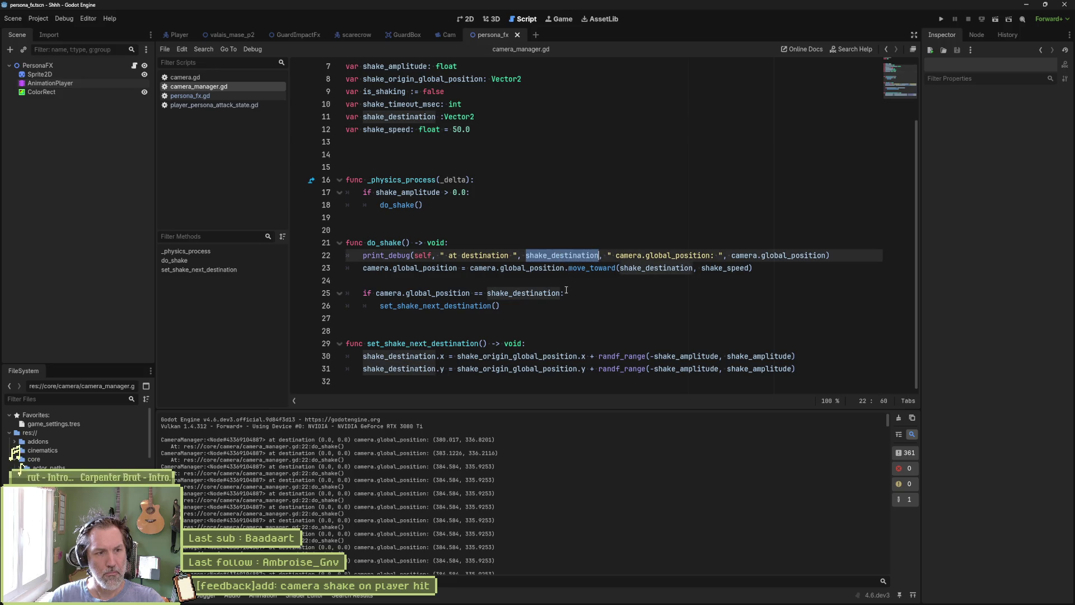
double_click(511, 359)
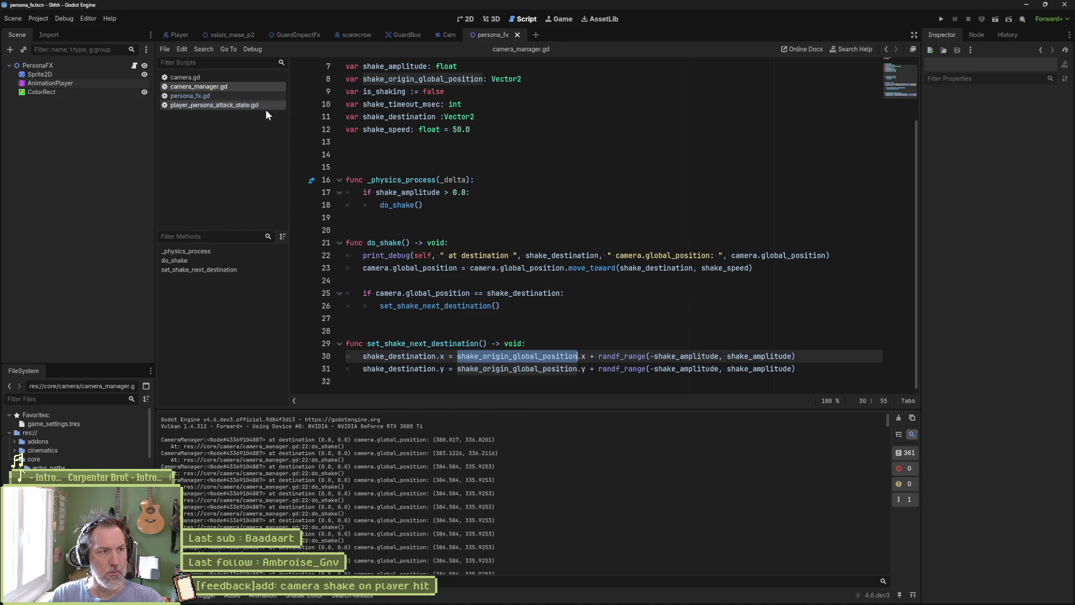
left_click(586, 597)
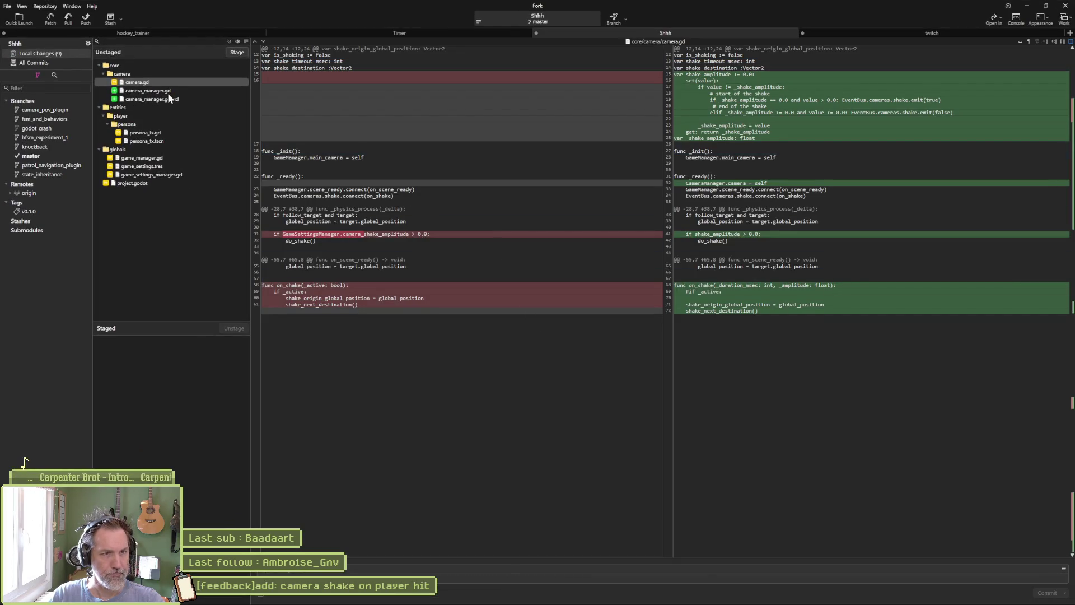
- Look over camera.gd's unstaged diff in Fork's Local Changes, then minimize Fork back to Godot
mouse_move(823, 115)
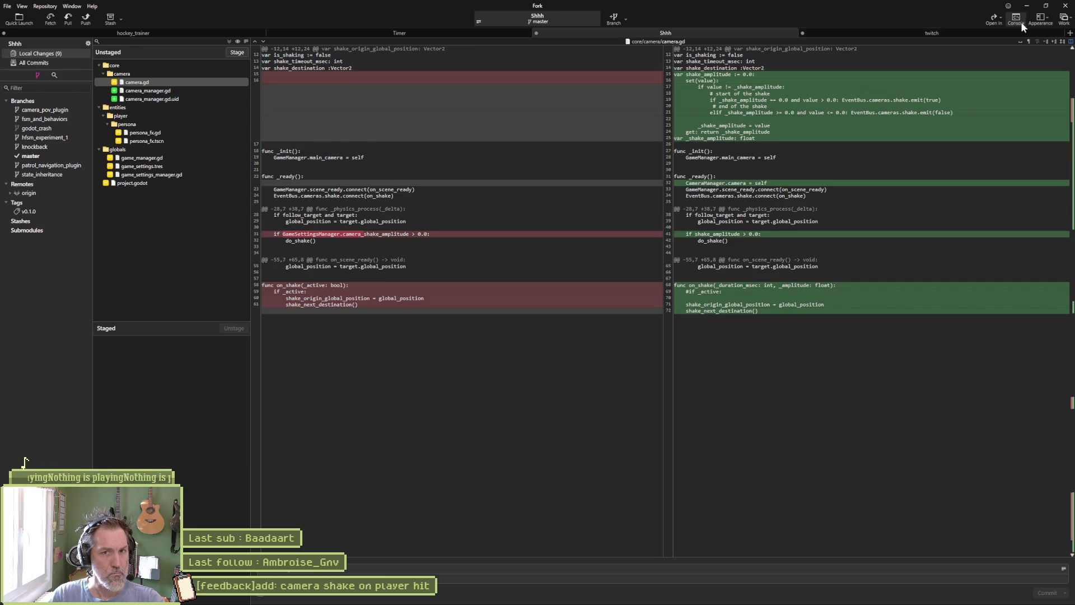
left_click(1027, 5)
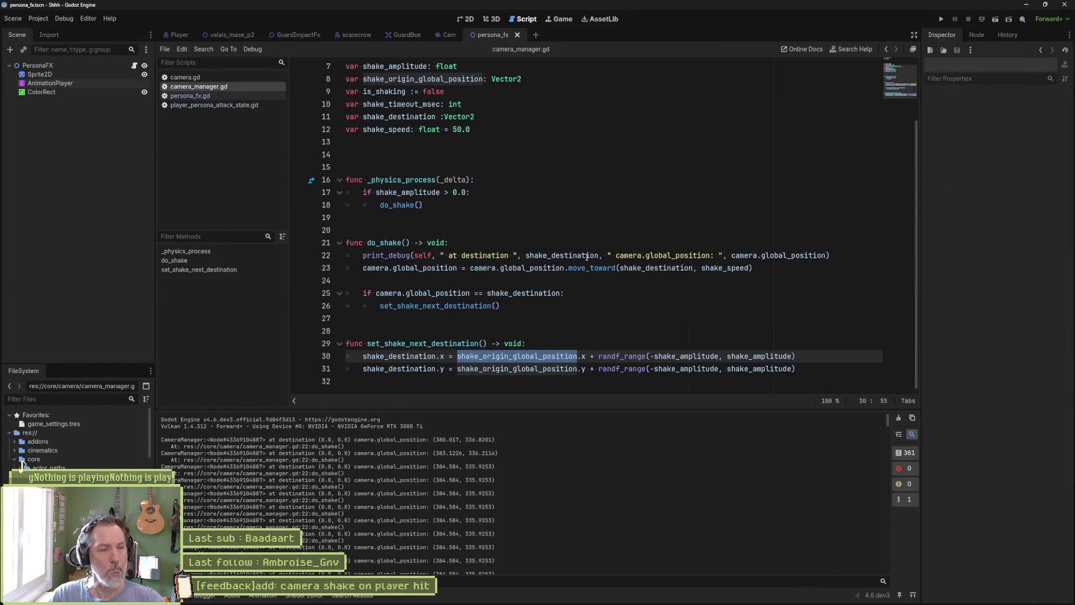